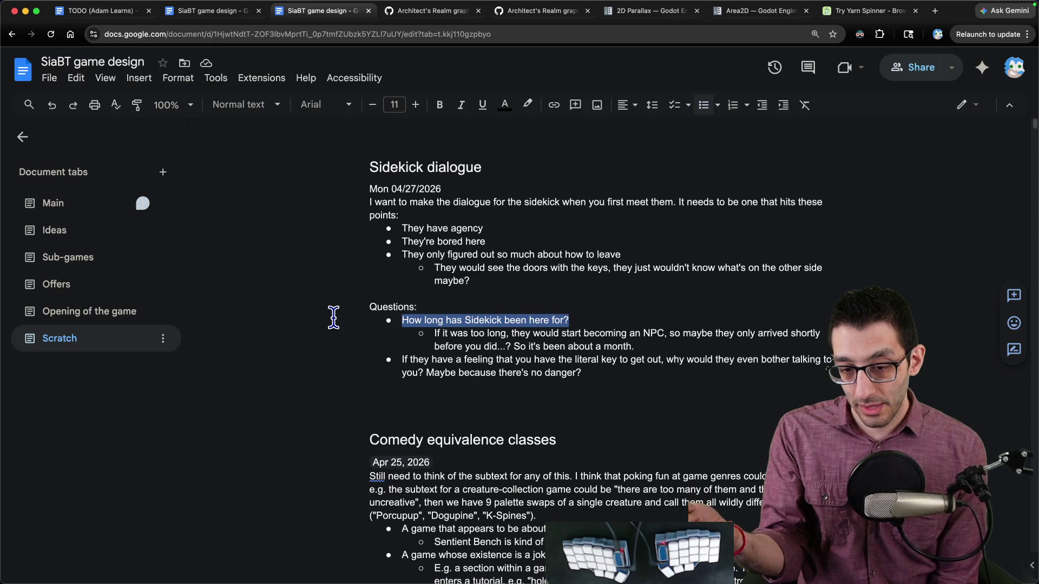
- Add the bullet 'Would two agents just be able to talk to each other forever to avoid becoming NPCs?'
{"action": "left_click", "coordinate": [634, 380]}
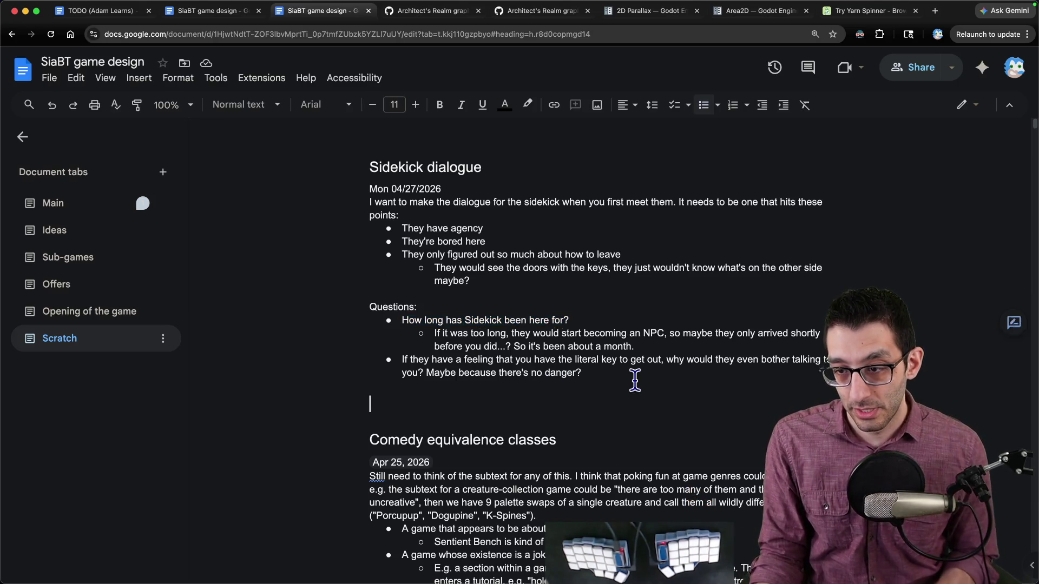
{"action": "key", "text": "Left"}
{"action": "key", "text": "Return"}
{"action": "type", "text": "Would two agents just be able to talk to '"}
{"action": "key", "text": "BackSpace"}
{"action": "type", "text": "each other forever to avoid becoming NPCs?"}
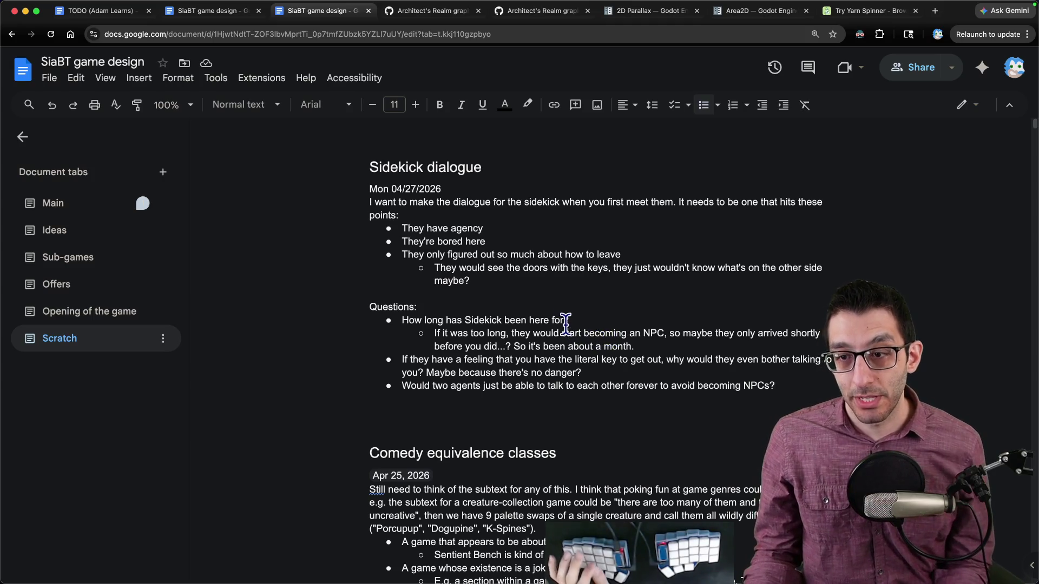
- Return to the Scratch copy of the design doc and start a bullet beginning 'Maybe Sidekick…'
{"action": "key", "text": "ctrl+shift+Tab"}
{"action": "key", "text": "ctrl+Tab"}
{"action": "key", "text": "ctrl+shift+Tab"}
{"action": "key", "text": "ctrl+Tab"}
{"action": "key", "text": "BackSpace"}
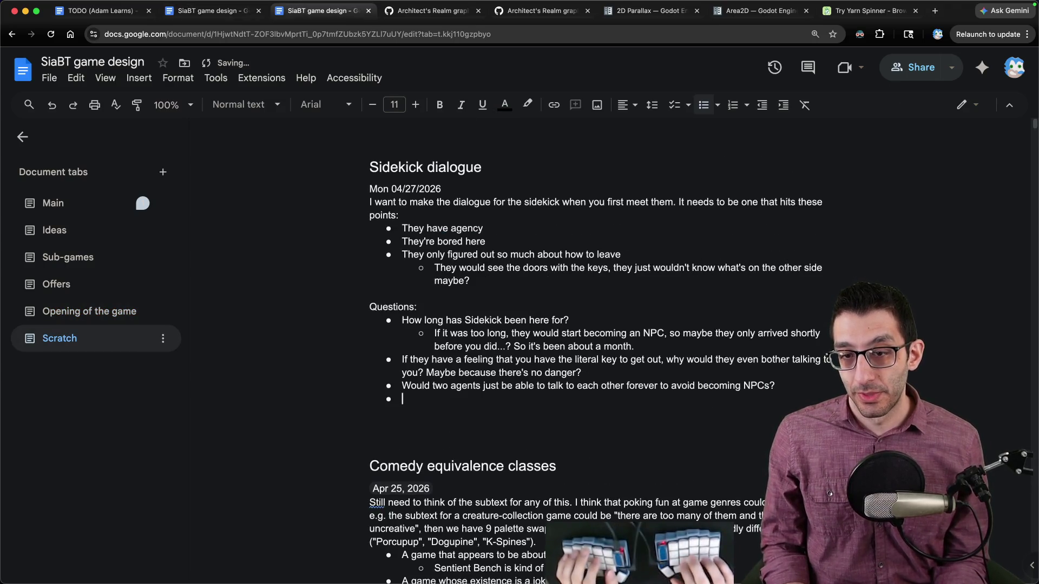
{"action": "type", "text": "Maybe the"}
{"action": "key", "text": "BackSpace"}
{"action": "key", "text": "BackSpace"}
{"action": "key", "text": "BackSpace"}
{"action": "type", "text": "S"}
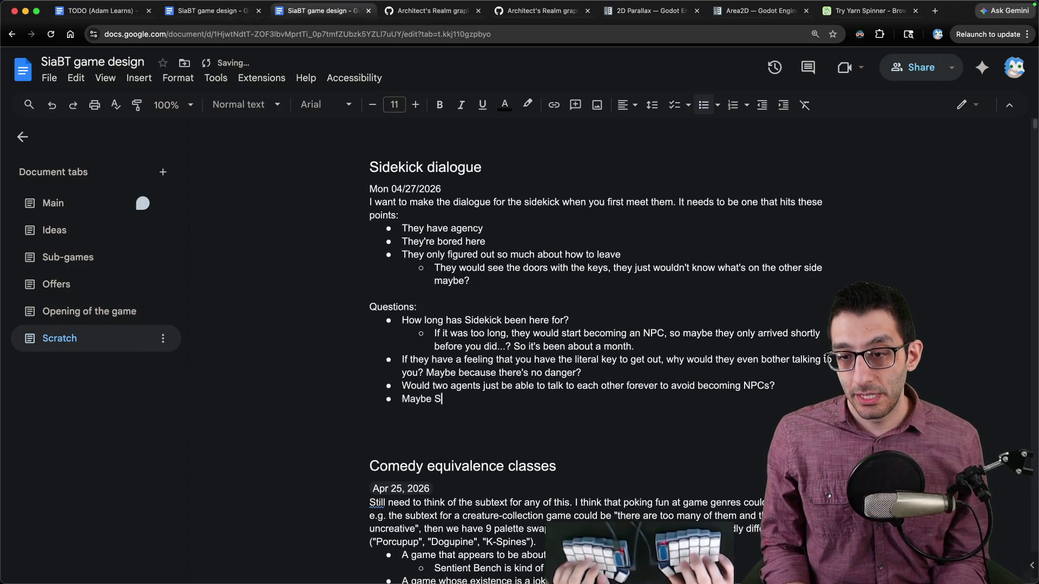
{"action": "type", "text": "idekick "}
{"action": "type", "text": "says somt"}
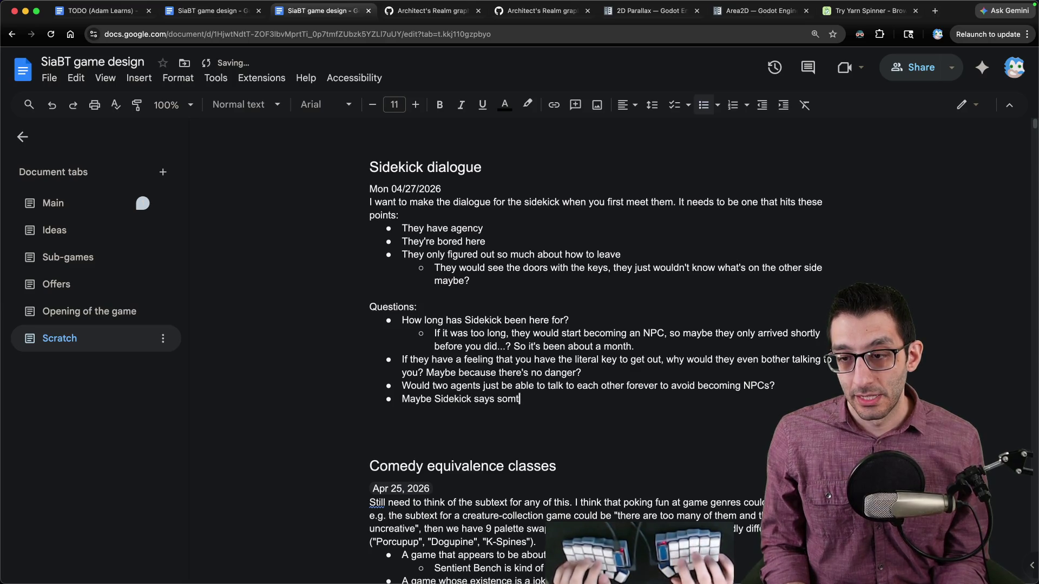
{"action": "type", "text": "thing about a"}
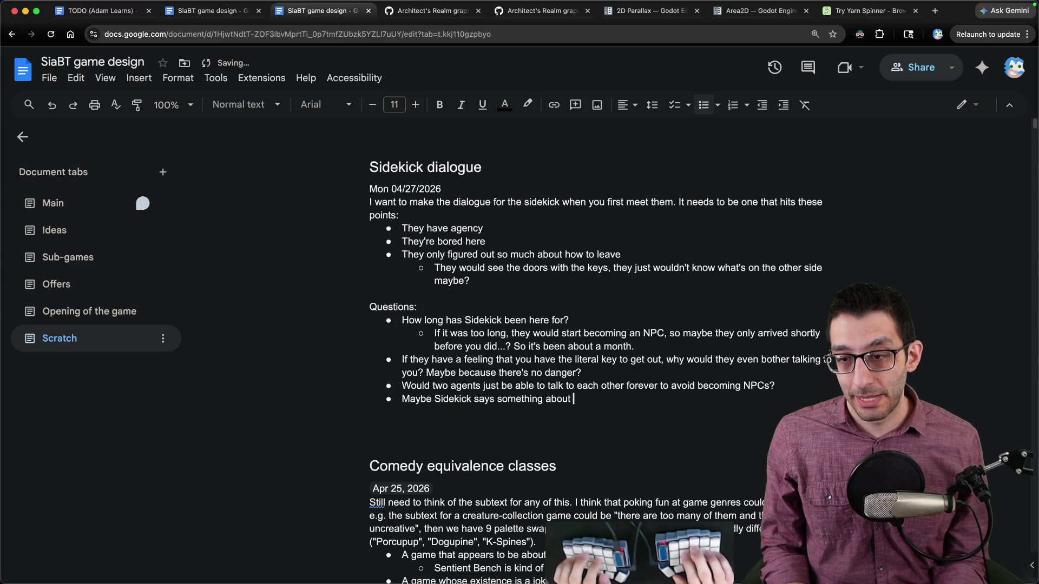
- Finish it: their puzzle led to putting strawberries in trash cans, but they couldn't find strawberry seeds
{"action": "key", "text": "BackSpace"}
{"action": "key", "text": "BackSpace"}
{"action": "key", "text": "BackSpace"}
{"action": "type", "text": "thing ab"}
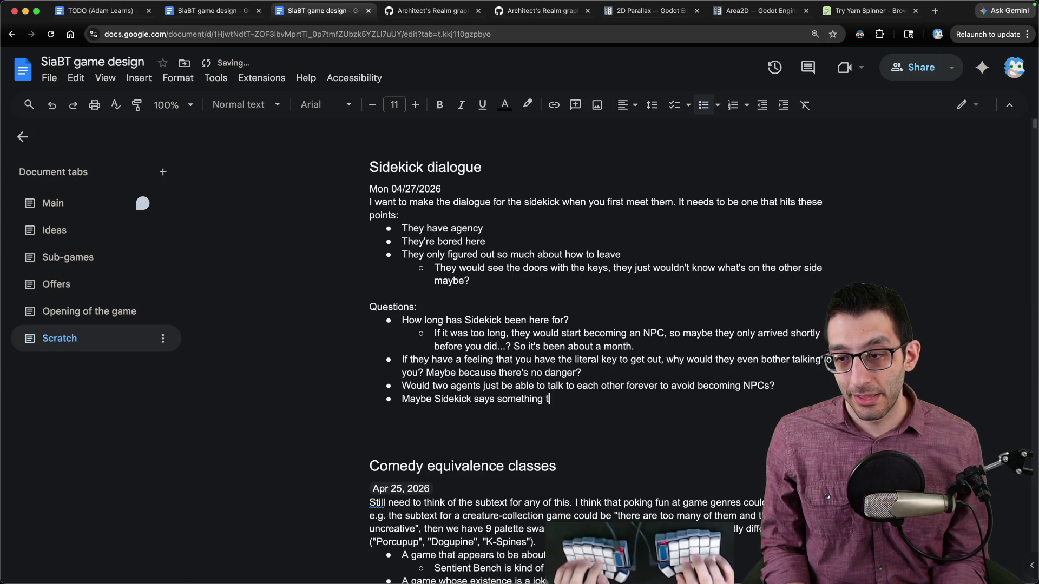
{"action": "type", "text": "out their puzzle leav"}
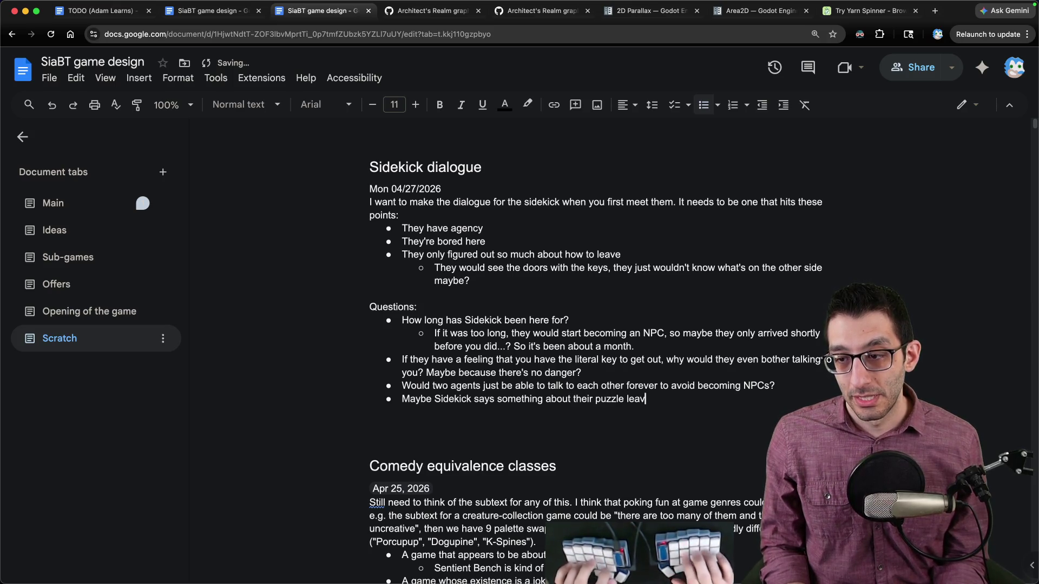
{"action": "key", "text": "BackSpace"}
{"action": "type", "text": "ding to one about "}
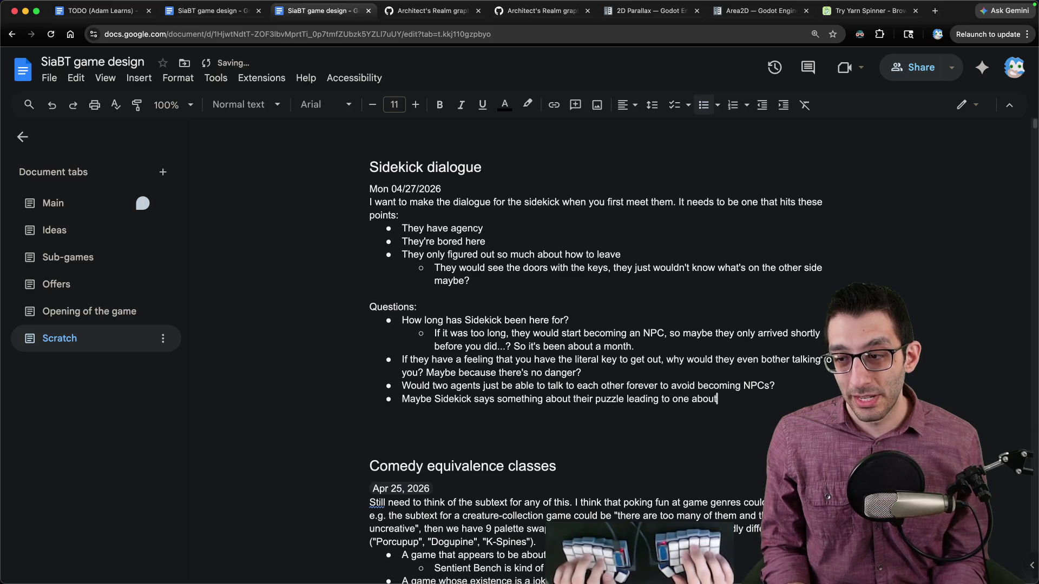
{"action": "type", "text": "putting strawb"}
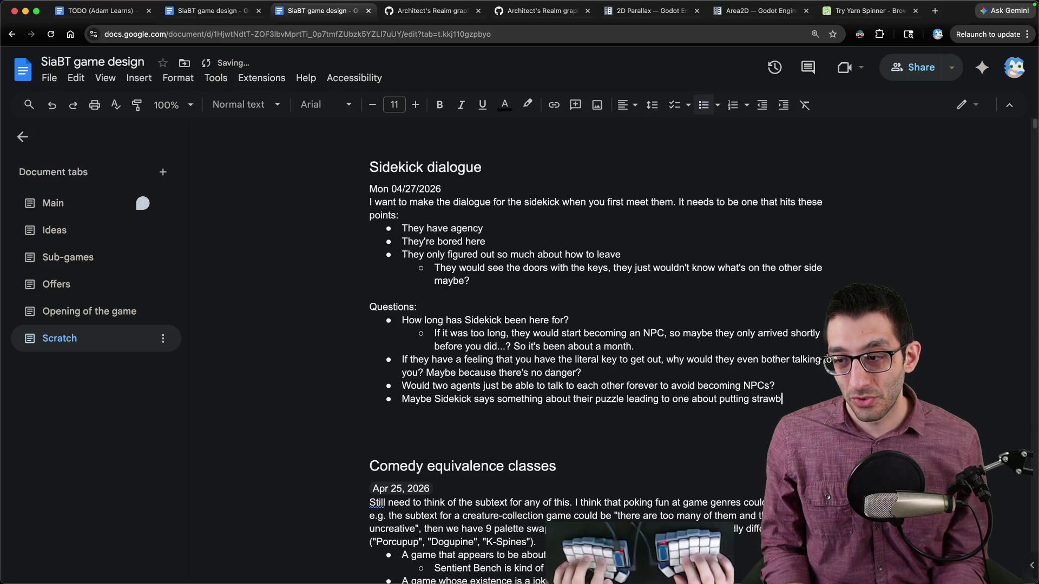
{"action": "type", "text": "erries in trash cans?"}
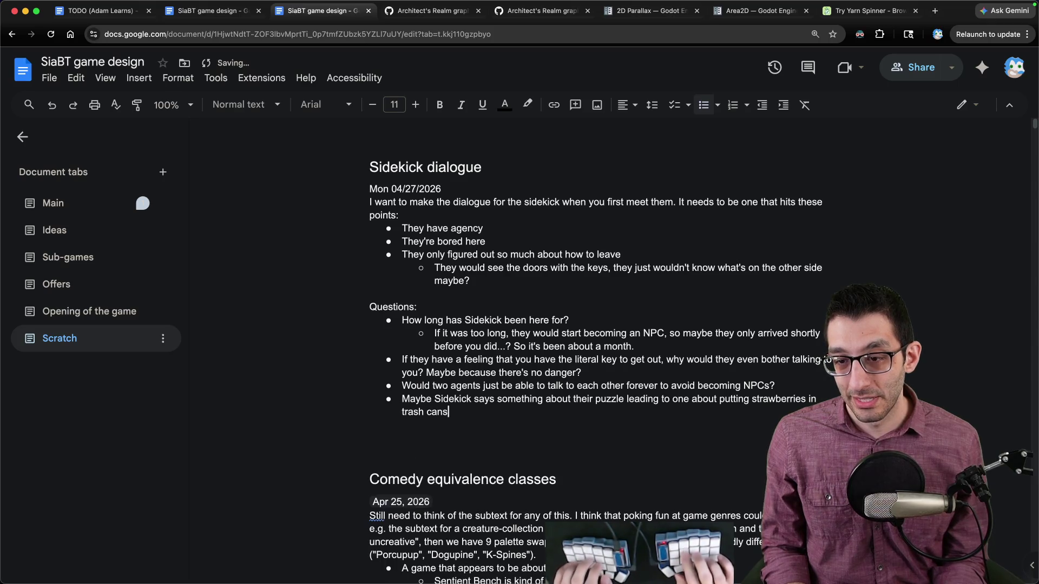
{"action": "key", "text": "BackSpace"}
{"action": "type", "text": ", but they couldn't grow strawberries"}
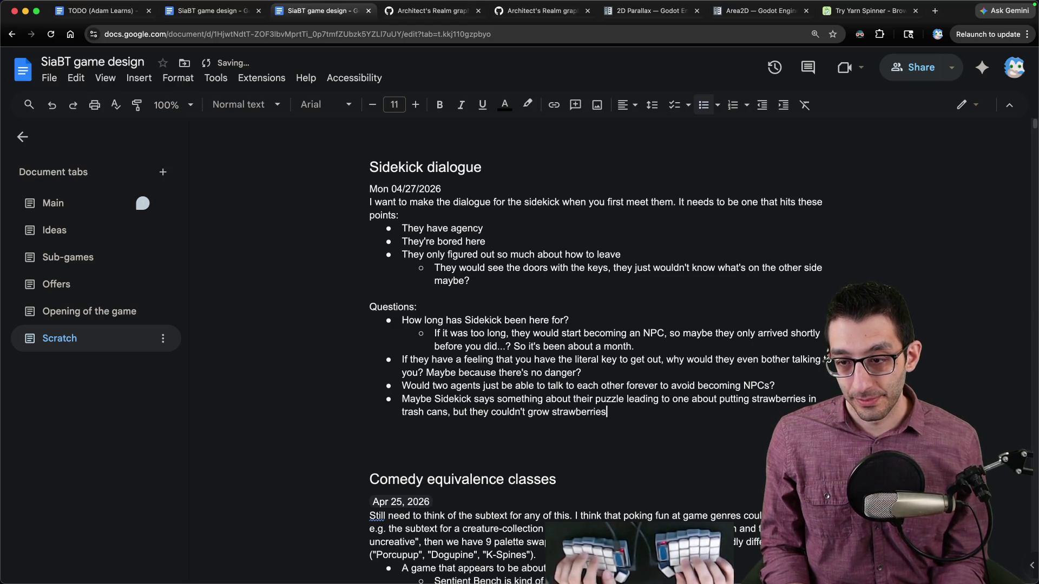
{"action": "key", "text": "alt+BackSpace"}
{"action": "key", "text": "alt+BackSpace"}
{"action": "type", "text": "find straw"}
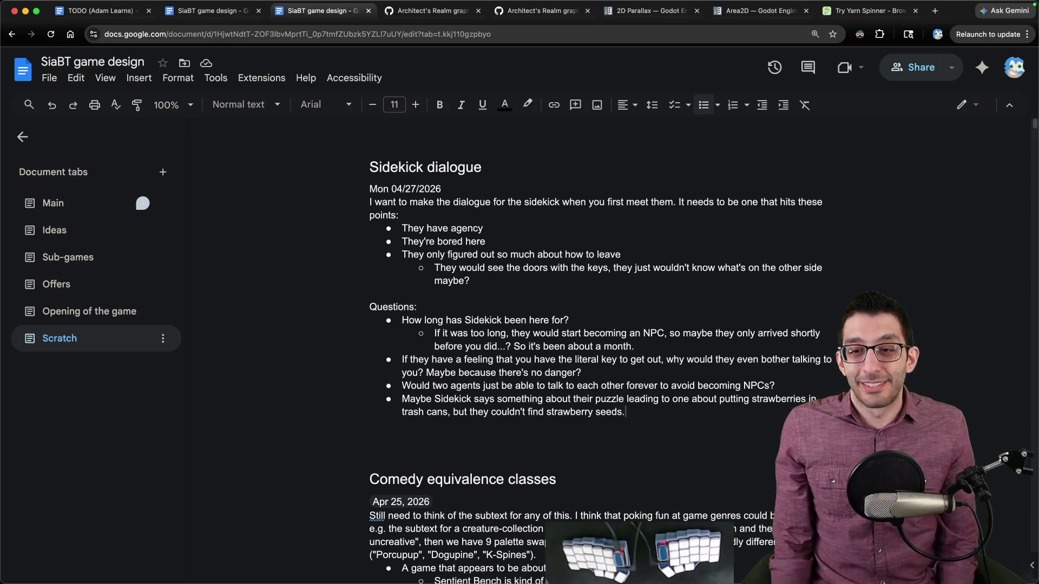
- Add the question 'What is it about this game that requires two players to get through?'
{"action": "key", "text": "Return"}
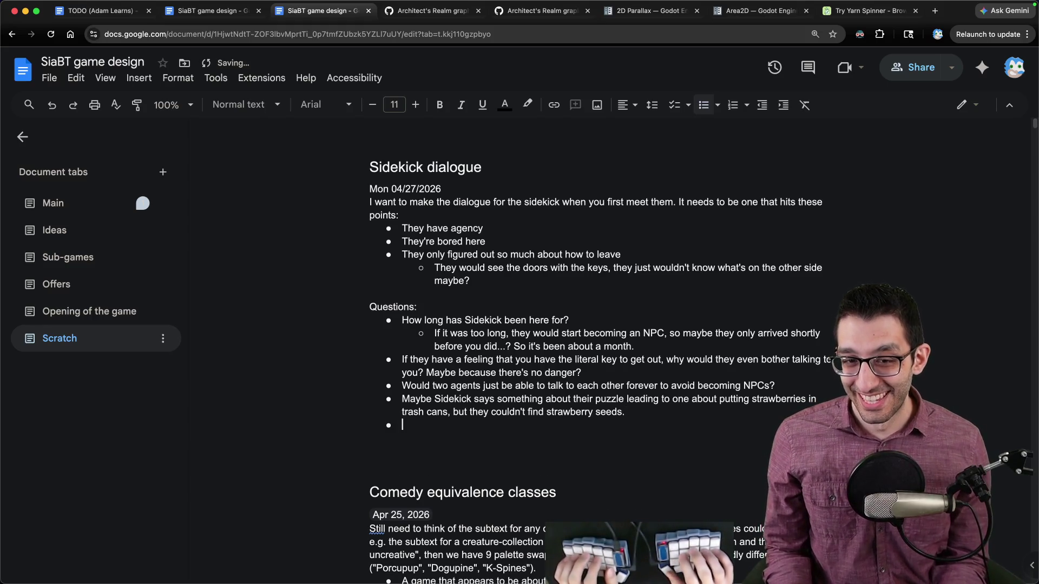
{"action": "type", "text": "What is it "}
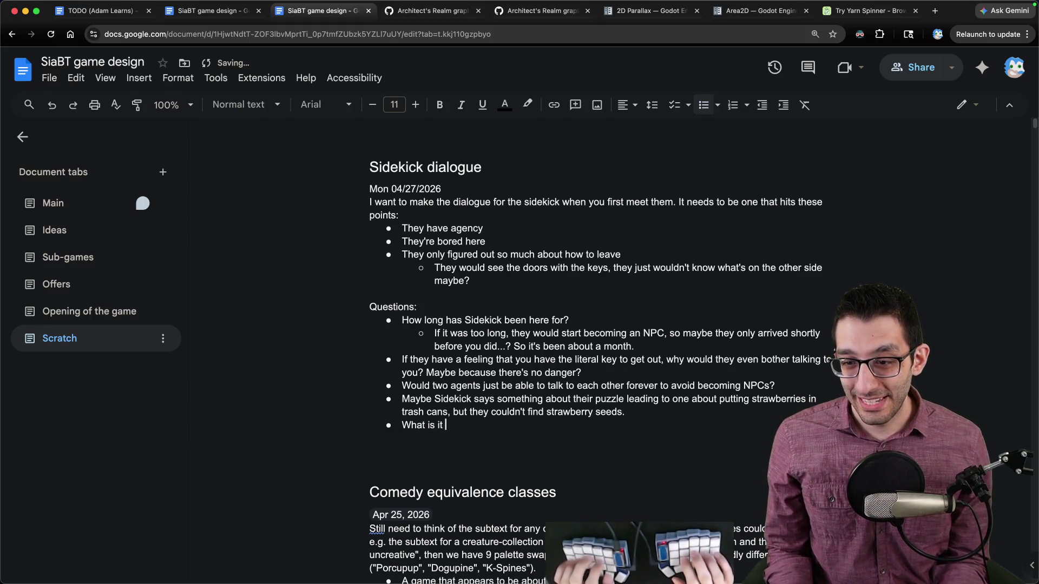
{"action": "type", "text": "about this game that requir"}
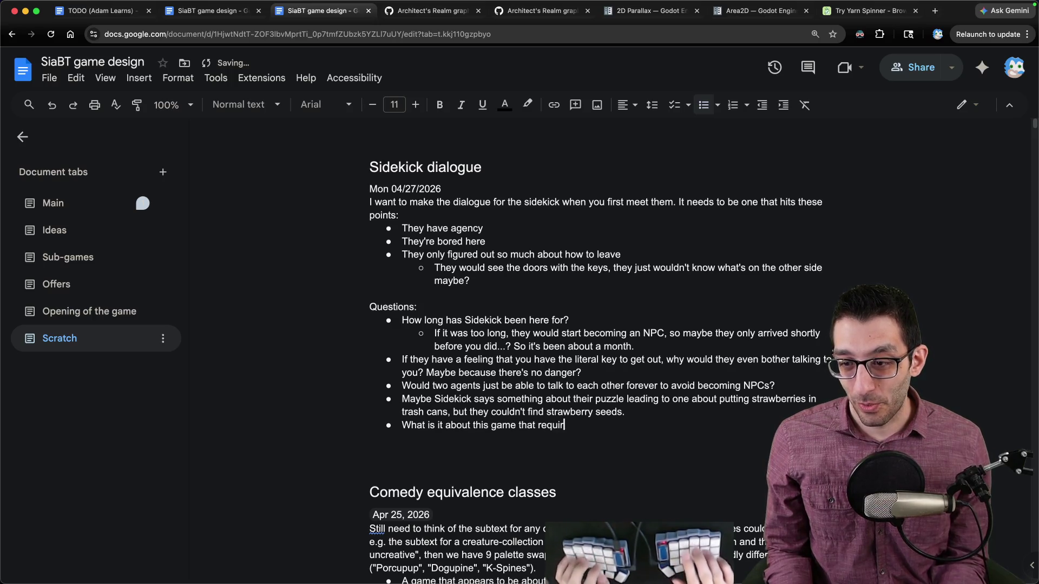
{"action": "type", "text": "es two players to get "}
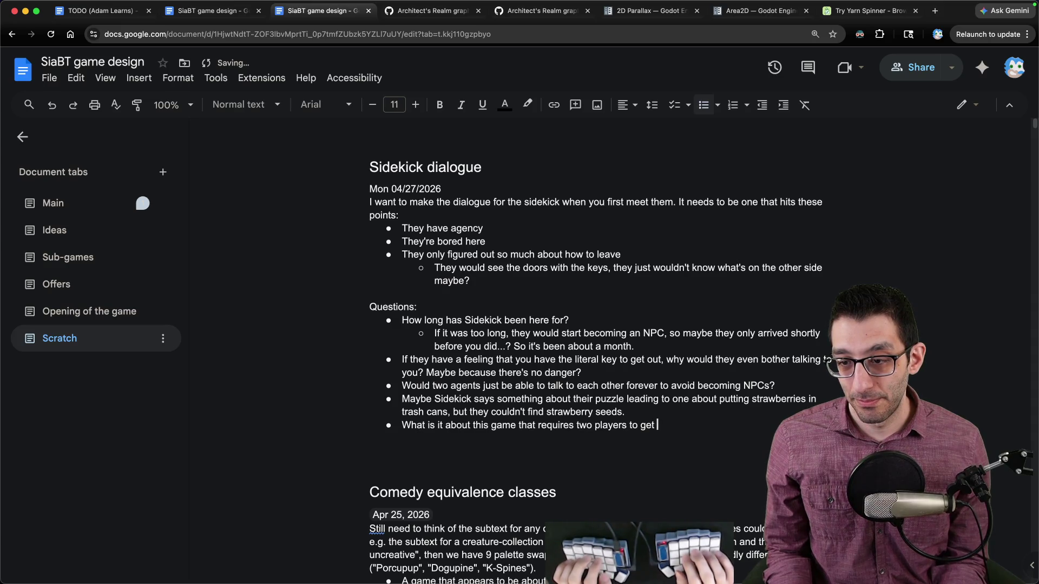
{"action": "type", "text": "through?"}
{"action": "scroll", "coordinate": [744, 396], "scroll_direction": "down", "scroll_amount": 3}
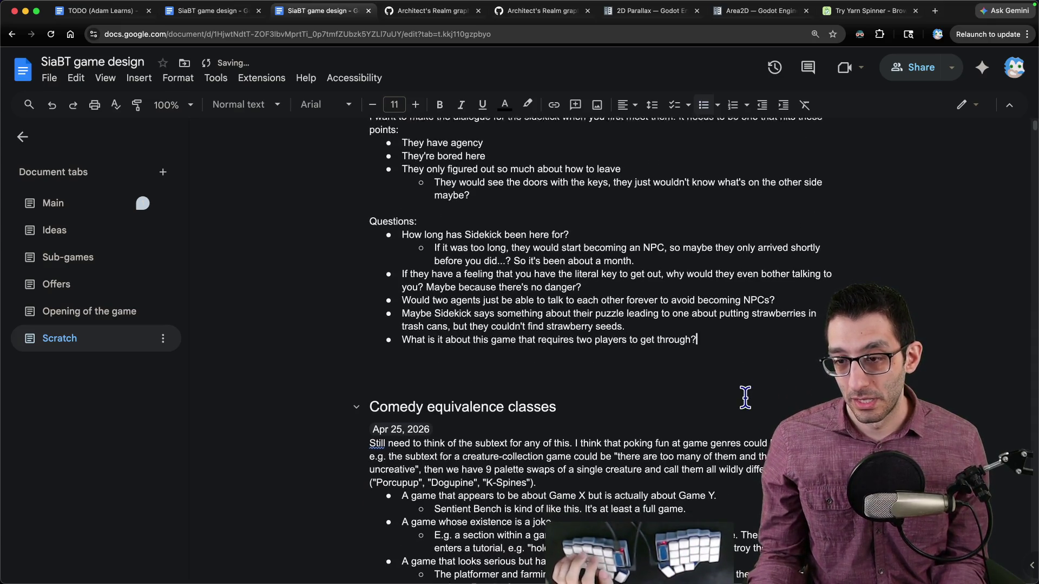
{"action": "key", "text": "Return"}
{"action": "key", "text": "Tab"}
- Indent 'Option 1: one player *could* do this and Sidekick just hasn't yet.' and an 'Option 2:' line
{"action": "type", "text": "Wh"}
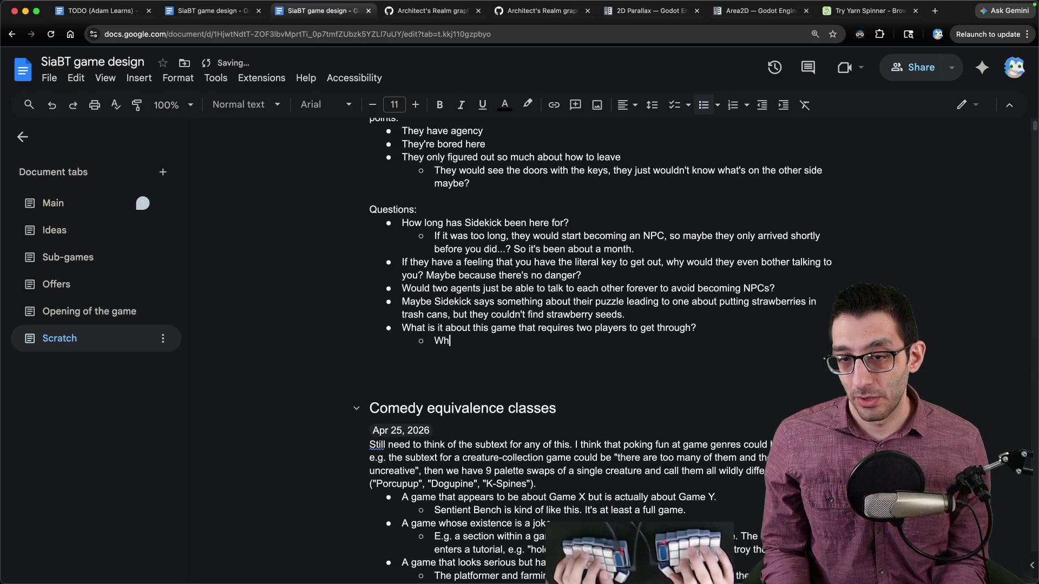
{"action": "key", "text": "BackSpace"}
{"action": "key", "text": "BackSpace"}
{"action": "type", "text": "Eithe"}
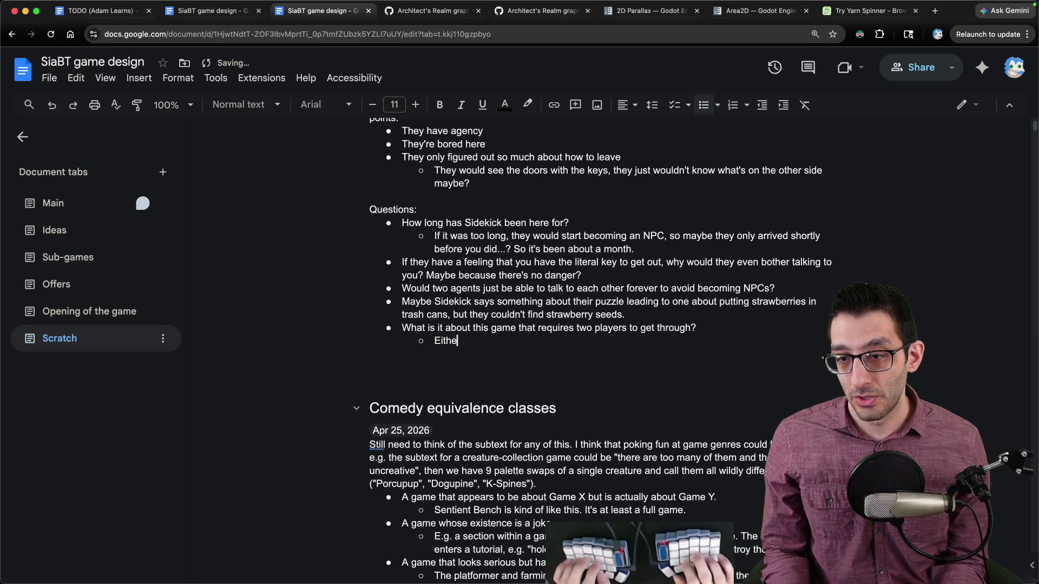
{"action": "key", "text": "alt+BackSpace"}
{"action": "type", "text": "Option 1:"}
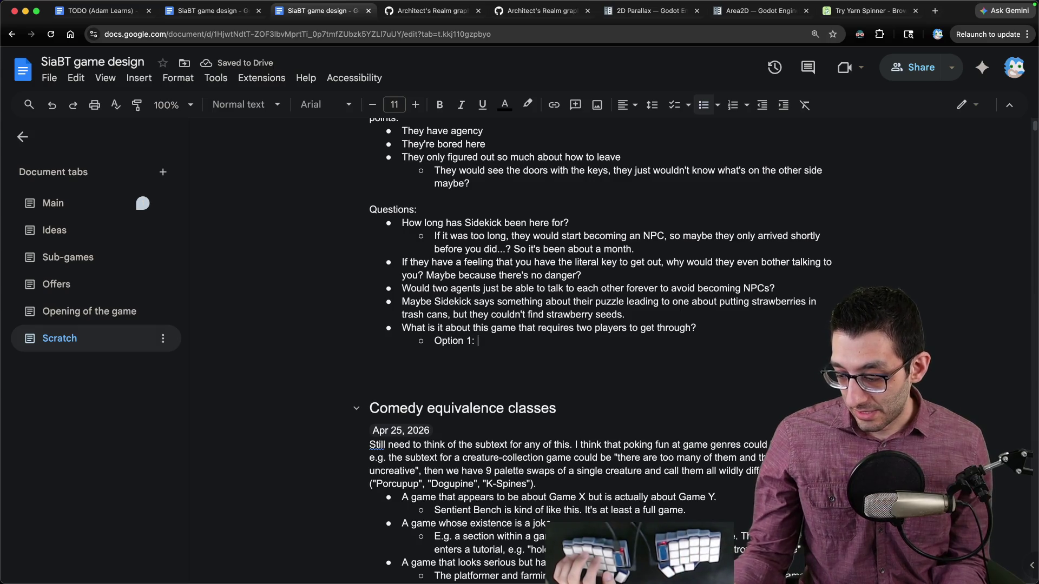
{"action": "type", "text": "smal"}
{"action": "key", "text": "alt+BackSpace"}
{"action": "type", "text": "One player"}
{"action": "key", "text": "alt+BackSpace"}
{"action": "key", "text": "alt+BackSpace"}
{"action": "type", "text": "one player"}
{"action": "key", "text": "super+i"}
{"action": "type", "text": "could"}
{"action": "key", "text": "super+i"}
{"action": "type", "text": "do this"}
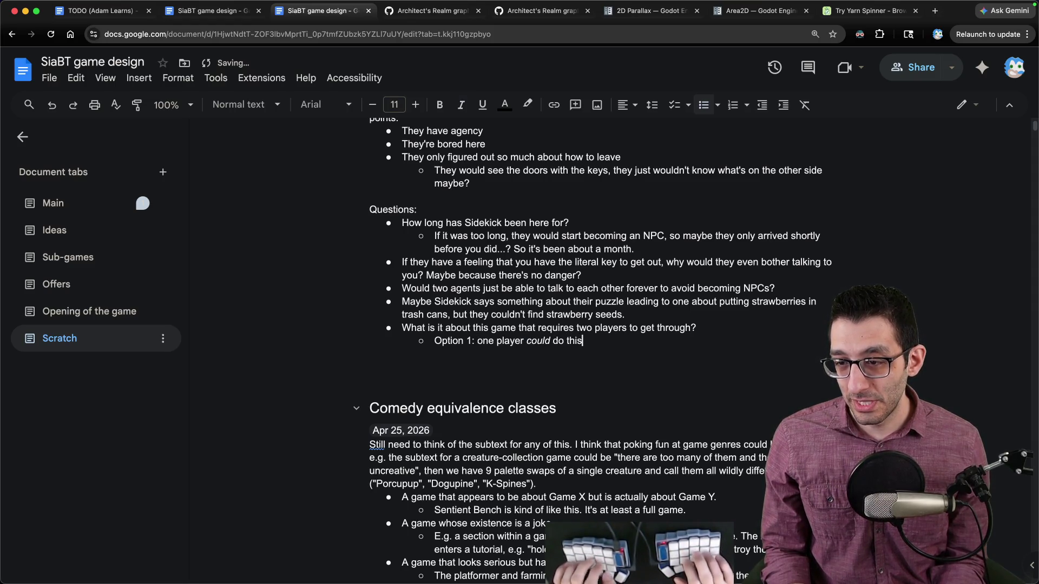
{"action": "type", "text": " and Sidekick just hasn't yet."}
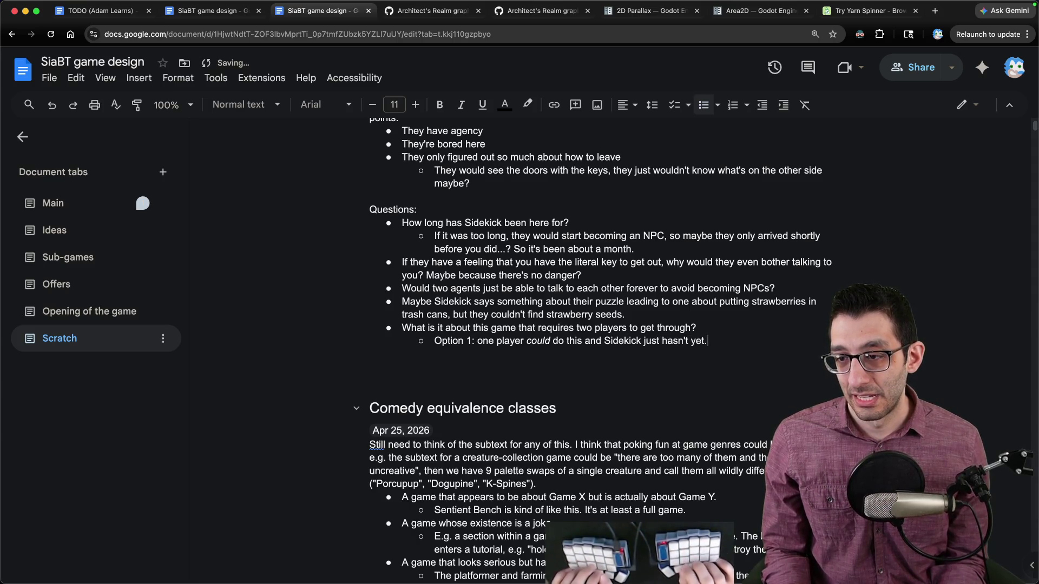
{"action": "key", "text": "Return"}
{"action": "type", "text": "Option 2:"}
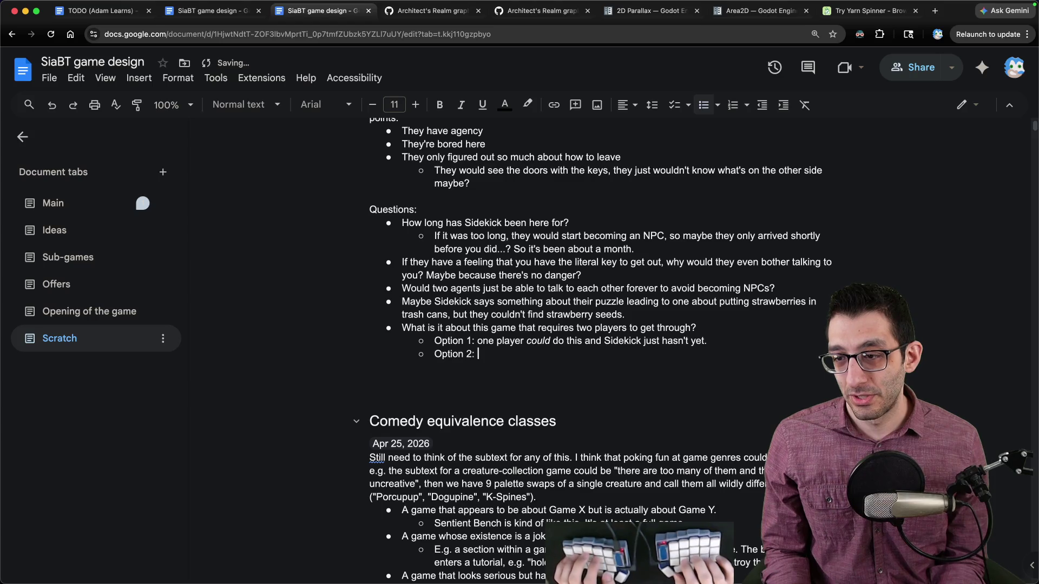
- Nest Option 1a 'Sidekick lacked the tools to do this' and remove the accidental bookmark
{"action": "key", "text": "Tab"}
{"action": "key", "text": "End"}
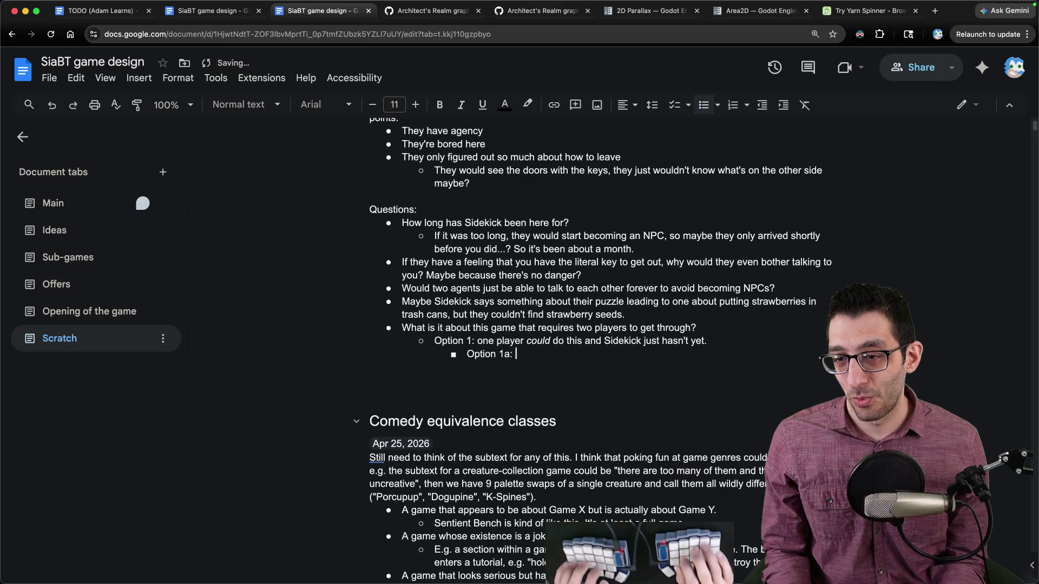
{"action": "type", "text": "Sidekick lacked t"}
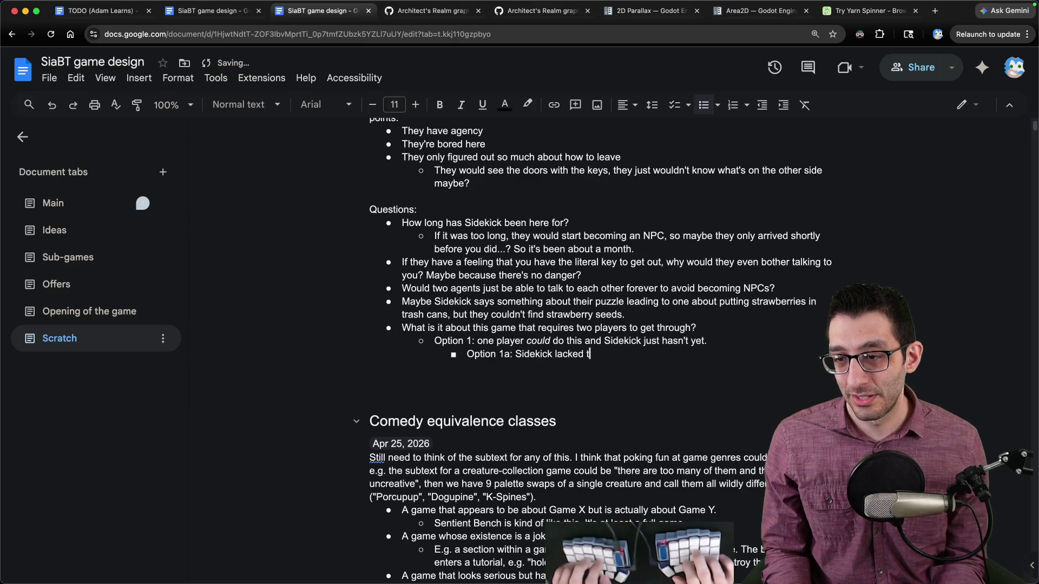
{"action": "type", "text": "he tools to do this"}
{"action": "key", "text": "super+d"}
{"action": "key", "text": "Escape"}
{"action": "key", "text": "super+d"}
{"action": "left_click", "coordinate": [760, 144]}
- Add Option 1b below it: 'the game stopped Sidekick from doing this'
{"action": "key", "text": "Home"}
{"action": "key", "text": "shift+alt+Right"}
{"action": "key", "text": "shift+alt+Right"}
{"action": "key", "text": "super+c"}
{"action": "key", "text": "super+Right"}
{"action": "key", "text": "Return"}
{"action": "key", "text": "super+v"}
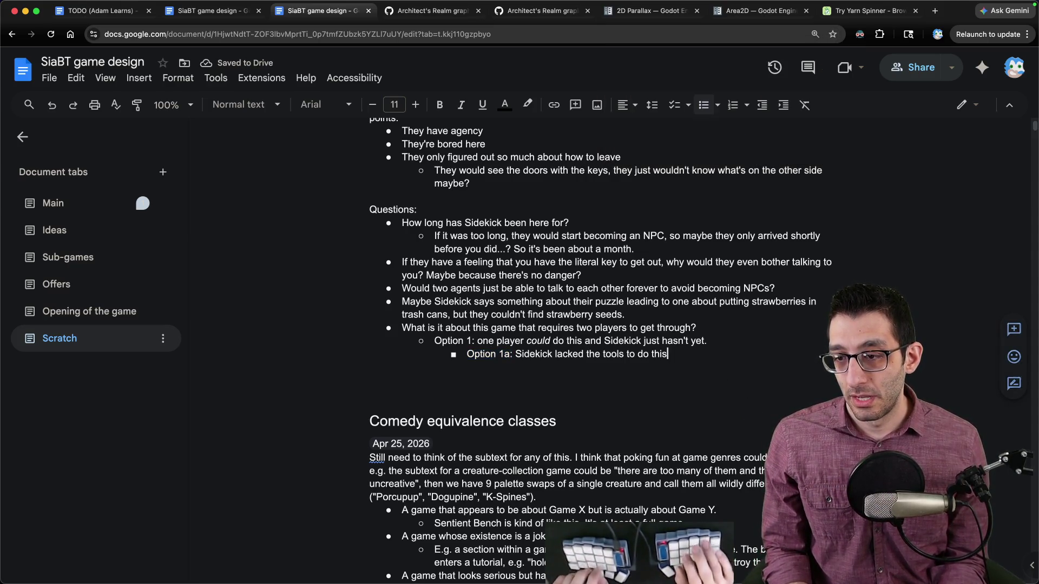
{"action": "key", "text": "BackSpace"}
{"action": "key", "text": "BackSpace"}
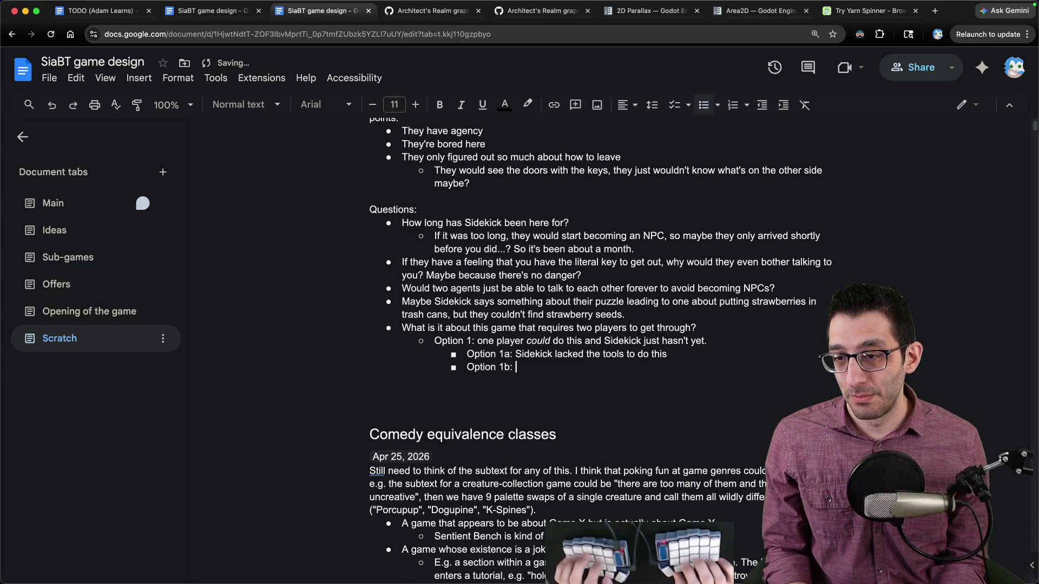
{"action": "type", "text": "S"}
{"action": "key", "text": "BackSpace"}
{"action": "key", "text": "BackSpace"}
{"action": "key", "text": "BackSpace"}
{"action": "type", "text": "the"}
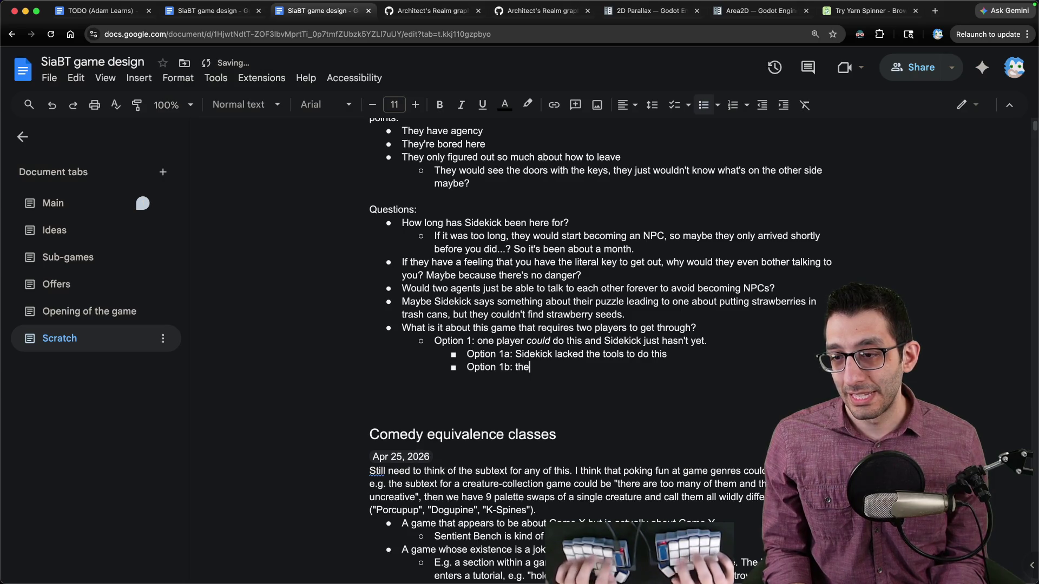
{"action": "type", "text": " game stopped Sidekick from tdoin"}
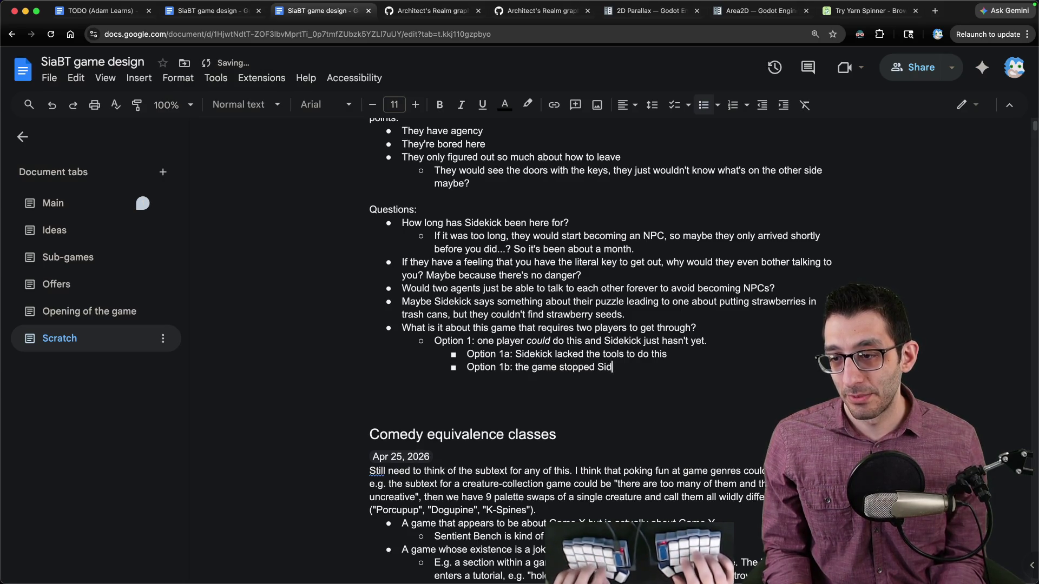
{"action": "key", "text": "BackSpace"}
{"action": "key", "text": "BackSpace"}
{"action": "key", "text": "BackSpace"}
{"action": "type", "text": "doing this"}
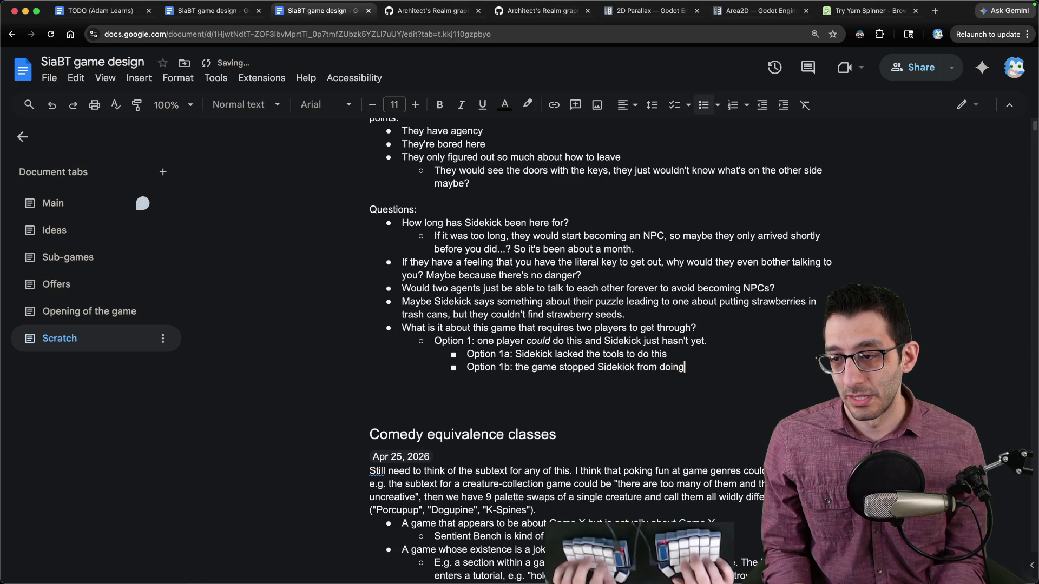
- Outdent and add 'Option 2: it requires two players but was never supposed to'
{"action": "key", "text": "Return"}
{"action": "key", "text": "shift+Tab"}
{"action": "type", "text": "Op"}
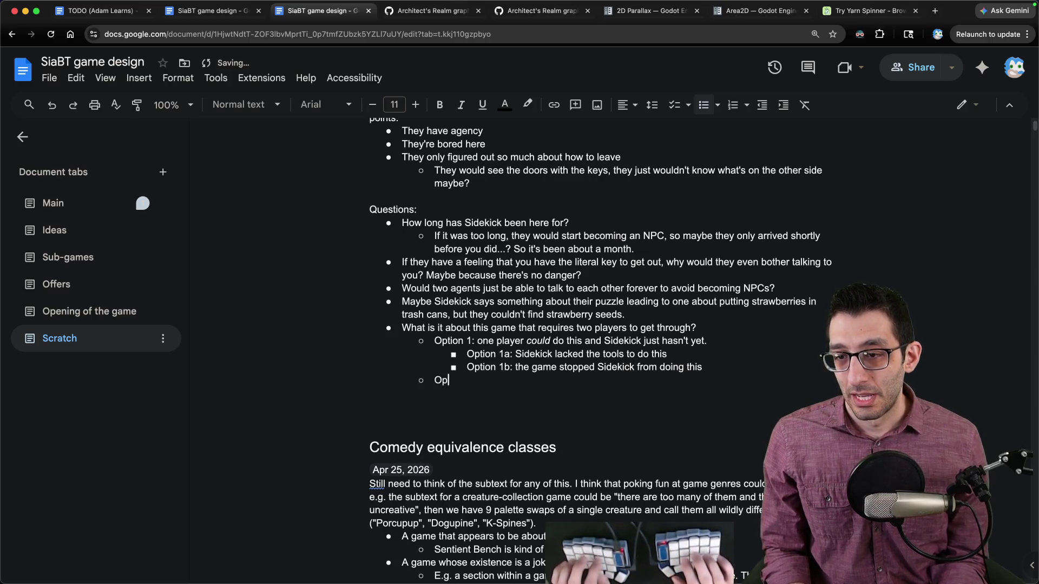
{"action": "type", "text": "tion 2: it requir"}
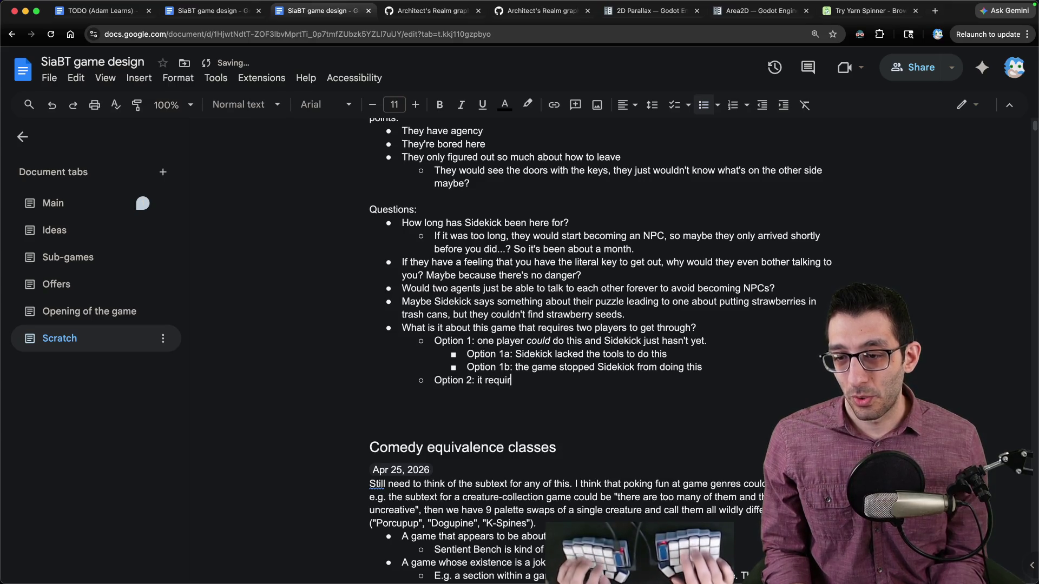
{"action": "type", "text": "es two players but"}
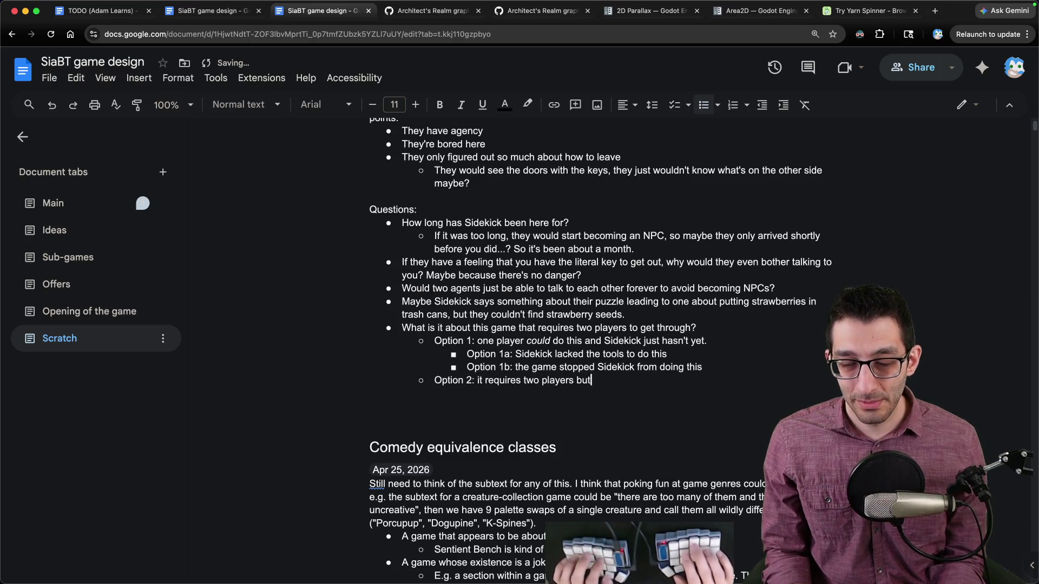
{"action": "type", "text": " was never supposed to"}
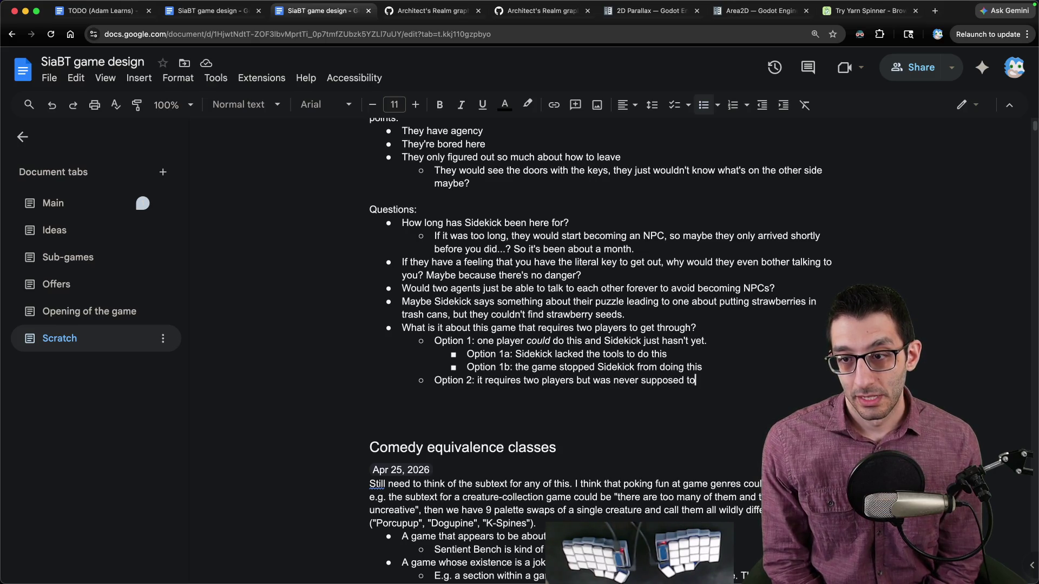
{"action": "key", "text": "Return"}
{"action": "key", "text": "Return"}
{"action": "key", "text": "Return"}
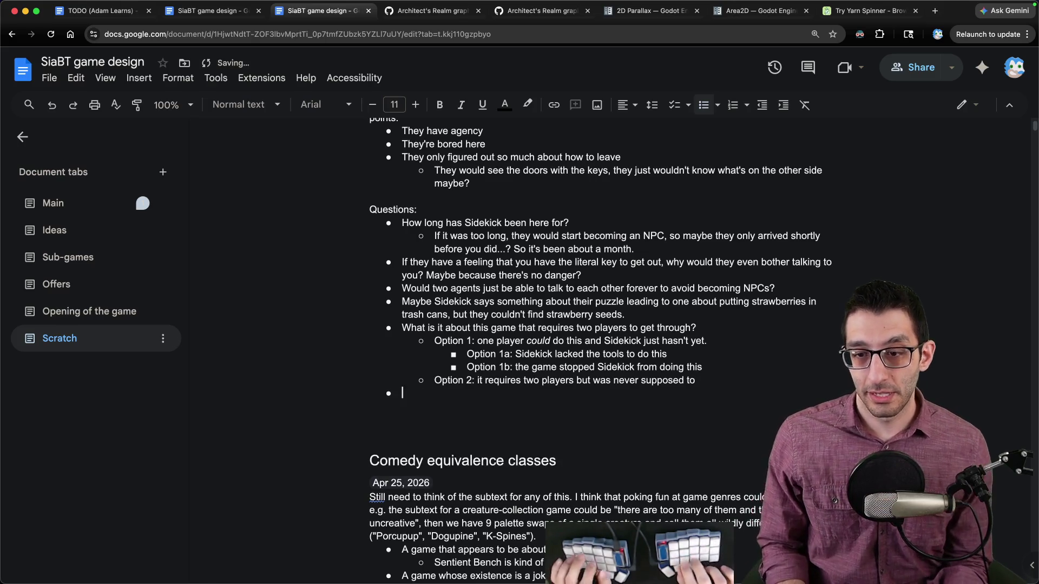
- Write 'Suppose Sidekick got a key from a boss in the mines but couldn't find another key'
{"action": "type", "text": "Suppose Sid"}
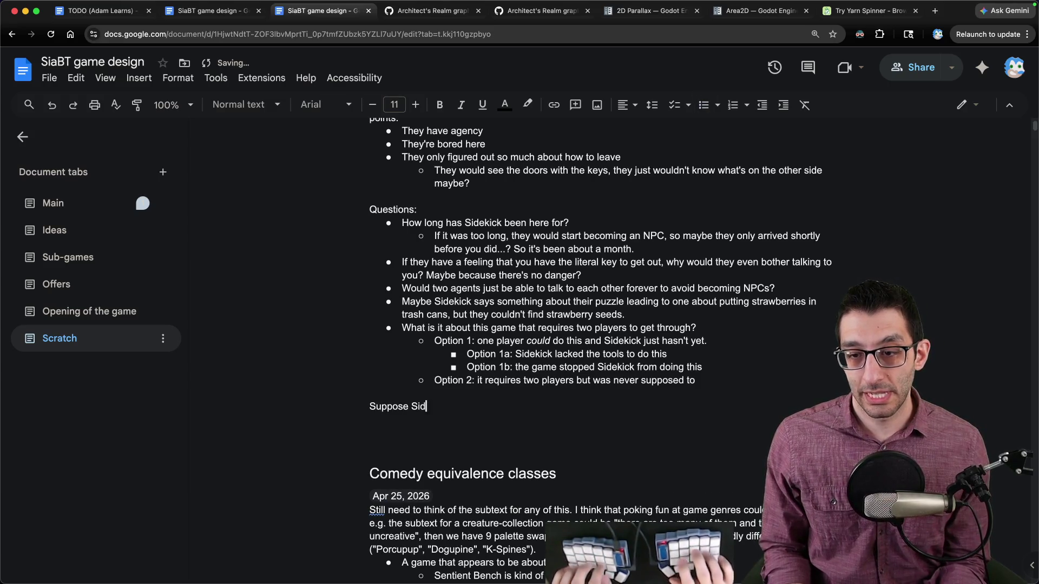
{"action": "type", "text": "ekick gets a"}
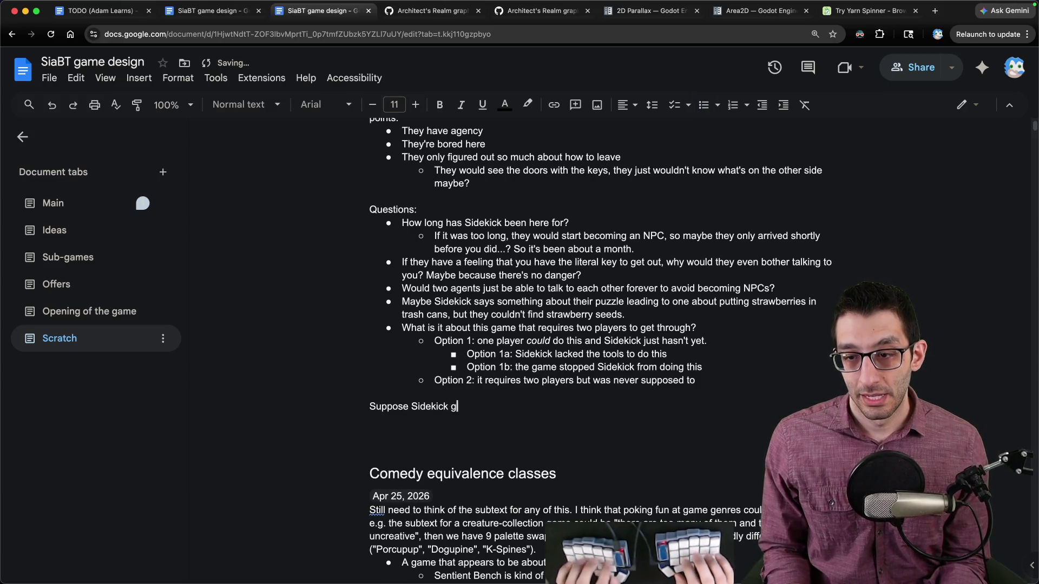
{"action": "key", "text": "BackSpace"}
{"action": "key", "text": "BackSpace"}
{"action": "key", "text": "BackSpace"}
{"action": "type", "text": "ot a key fr"}
{"action": "key", "text": "BackSpace"}
{"action": "key", "text": "BackSpace"}
{"action": "type", "text": "from a boss in the mines but"}
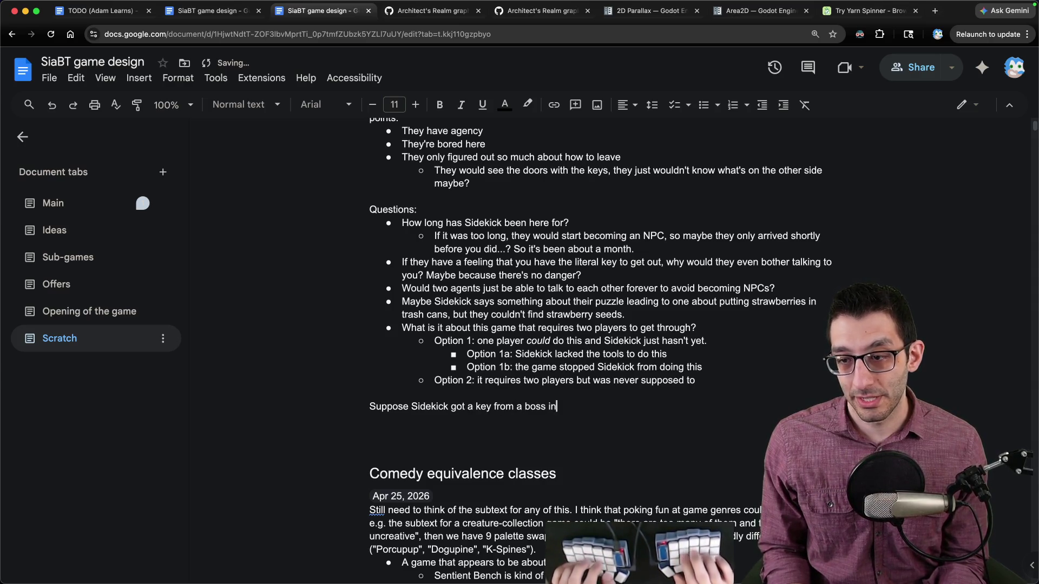
{"action": "type", "text": " couldn't find another key."}
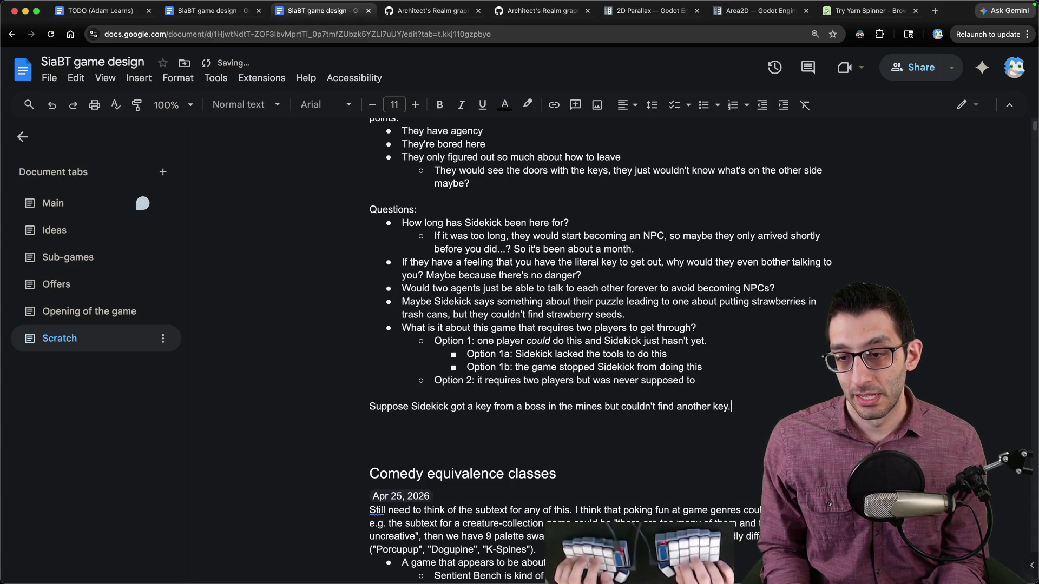
- Indent the question: how would you know to place strawberries in trash cans? Maybe Sidekick gives a hint?
{"action": "key", "text": "Return"}
{"action": "key", "text": "Tab"}
{"action": "type", "text": "How would you "}
{"action": "type", "text": "know they would"}
{"action": "key", "text": "BackSpace"}
{"action": "key", "text": "BackSpace"}
{"action": "key", "text": "BackSpace"}
{"action": "type", "text": "at y"}
{"action": "key", "text": "BackSpace"}
{"action": "type", "text": "you have to place strawberries in trash cans? Maybe Sidekic "}
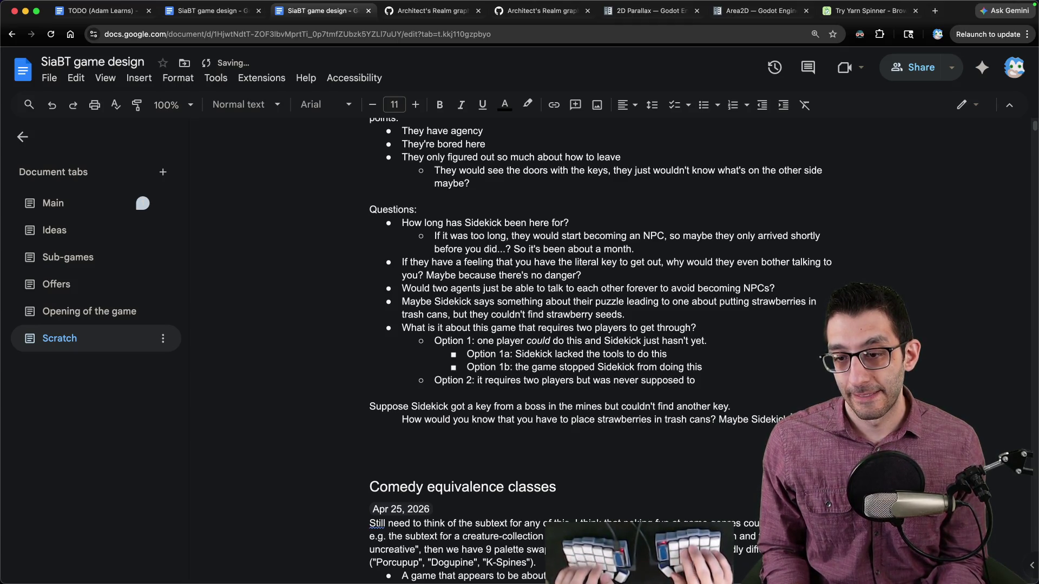
{"action": "type", "text": "have"}
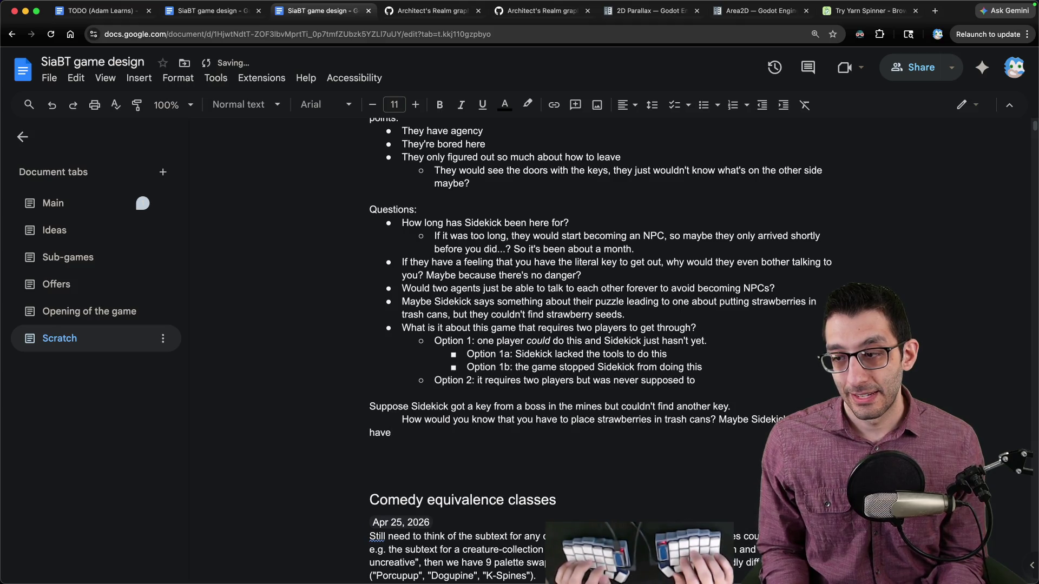
{"action": "key", "text": "BackSpace"}
{"action": "key", "text": "BackSpace"}
{"action": "key", "text": "BackSpace"}
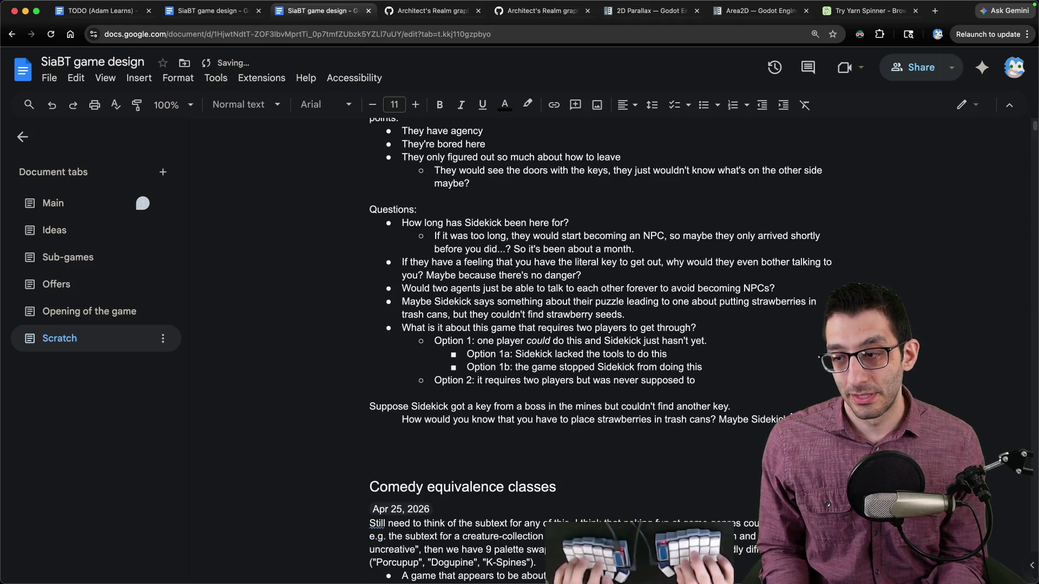
{"action": "type", "text": "a hint?"}
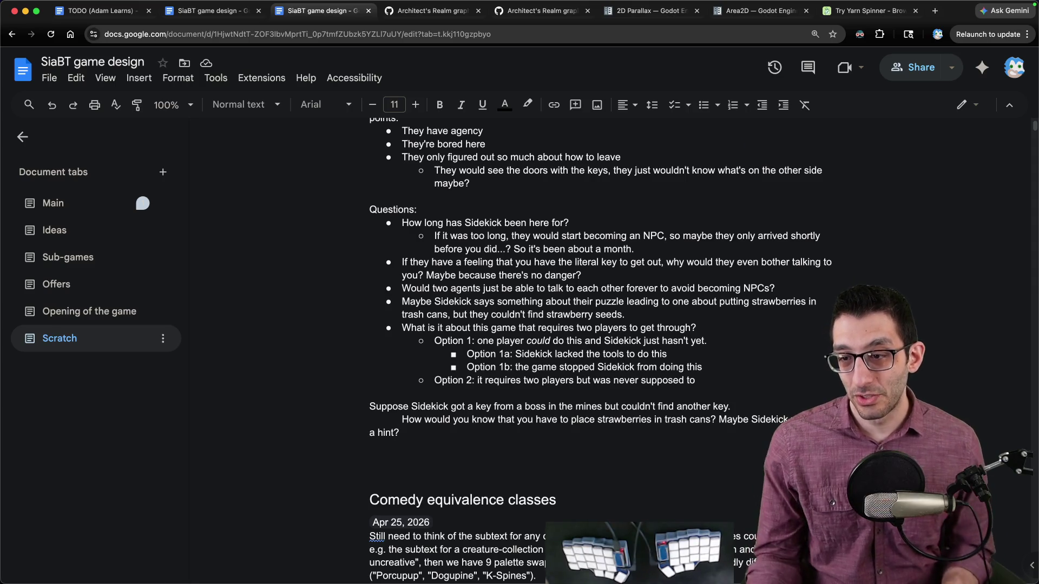
{"action": "left_click", "coordinate": [732, 365]}
- Add 'Option 1c: Sidekick knew what had to be done but didn't have time to do it yet. E.g.'
{"action": "key", "text": "Return"}
{"action": "type", "text": "Opt"}
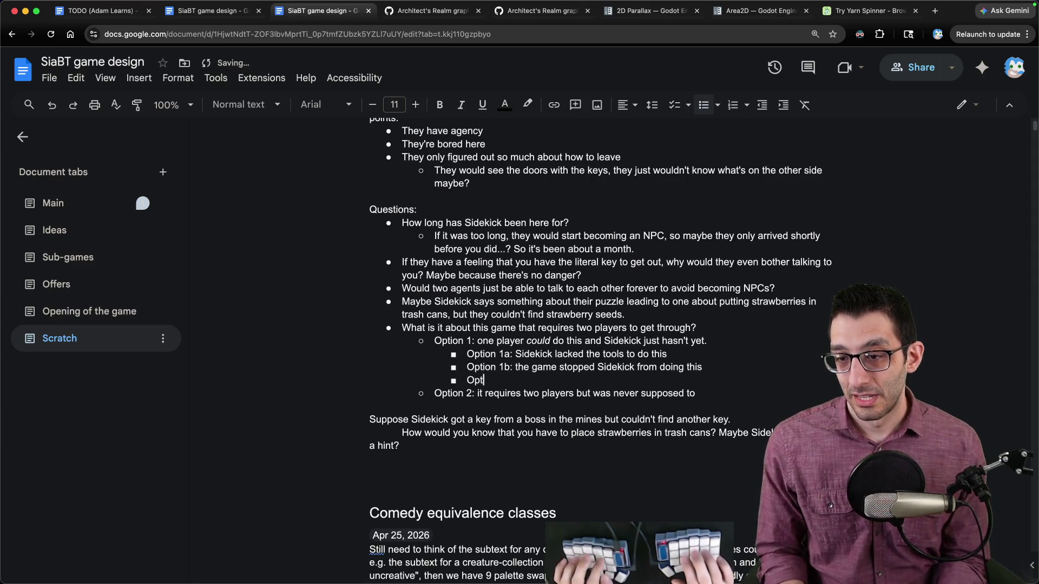
{"action": "type", "text": "ion 1c: Side"}
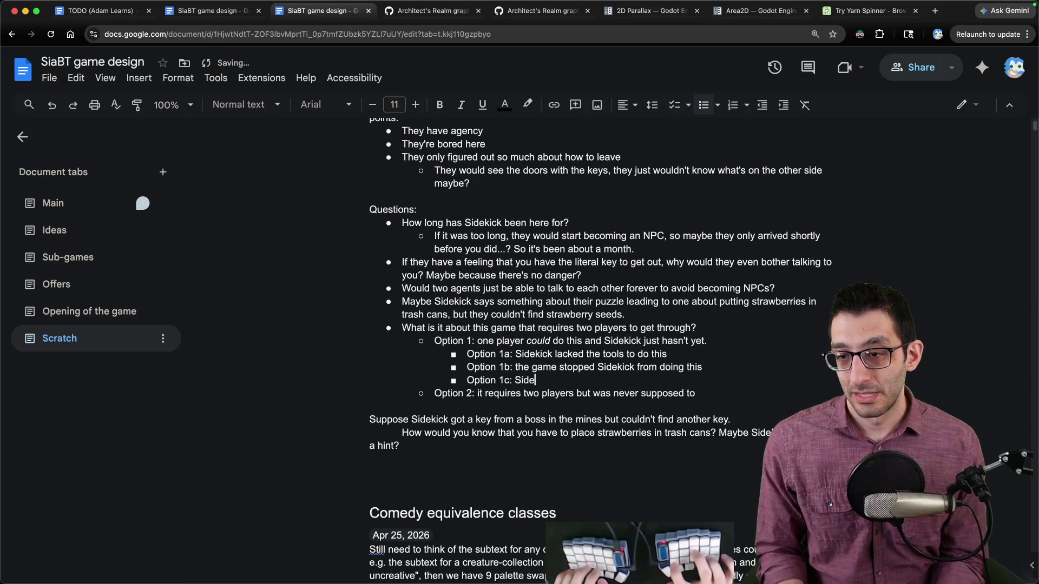
{"action": "type", "text": "kick knew what had to be"}
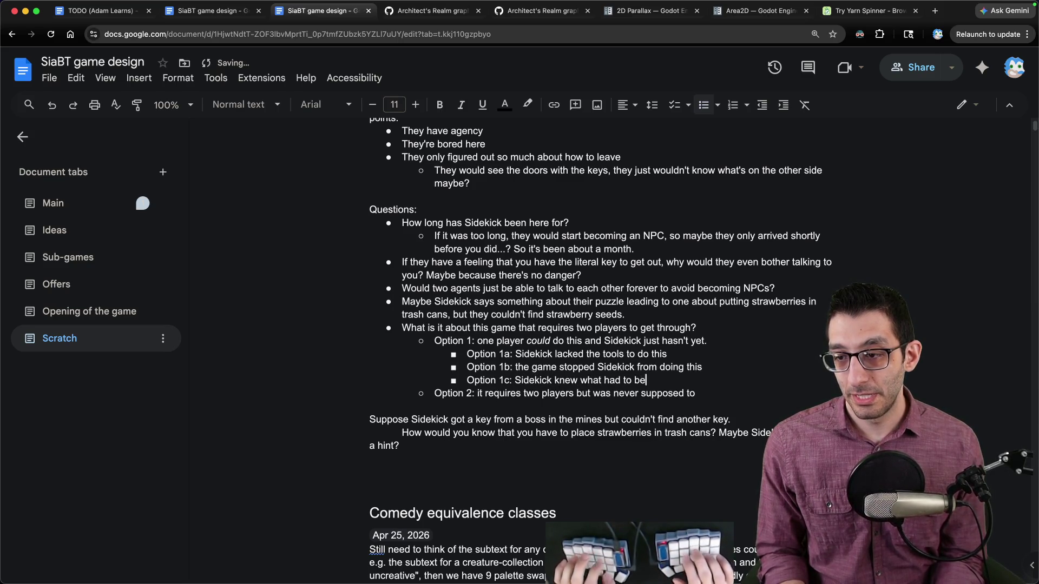
{"action": "type", "text": " done but didn't have time to do it yet. E."}
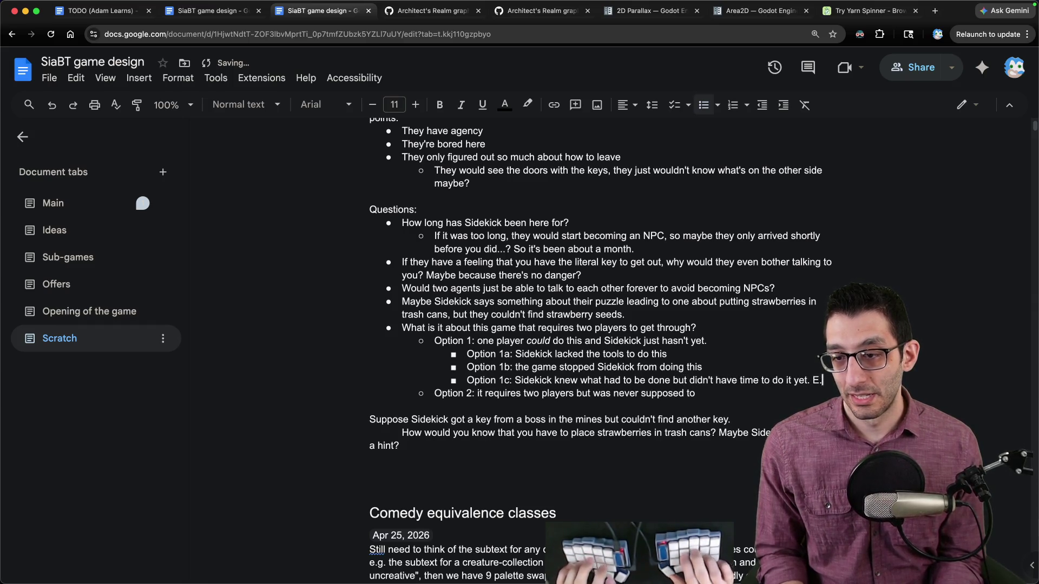
{"action": "type", "text": "g. growing crops could just take a few weeks "}
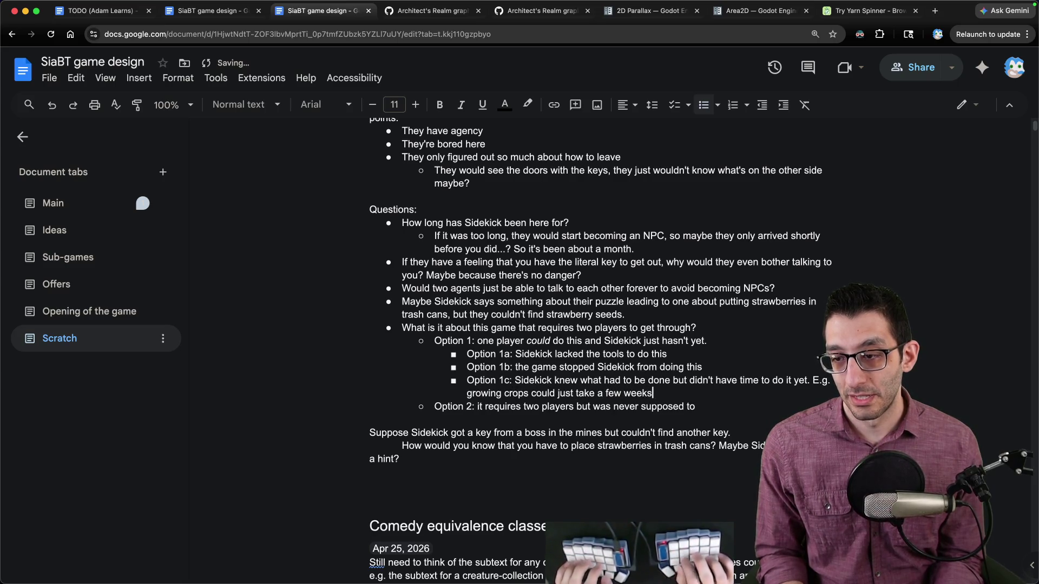
{"action": "type", "text": "or buying the f"}
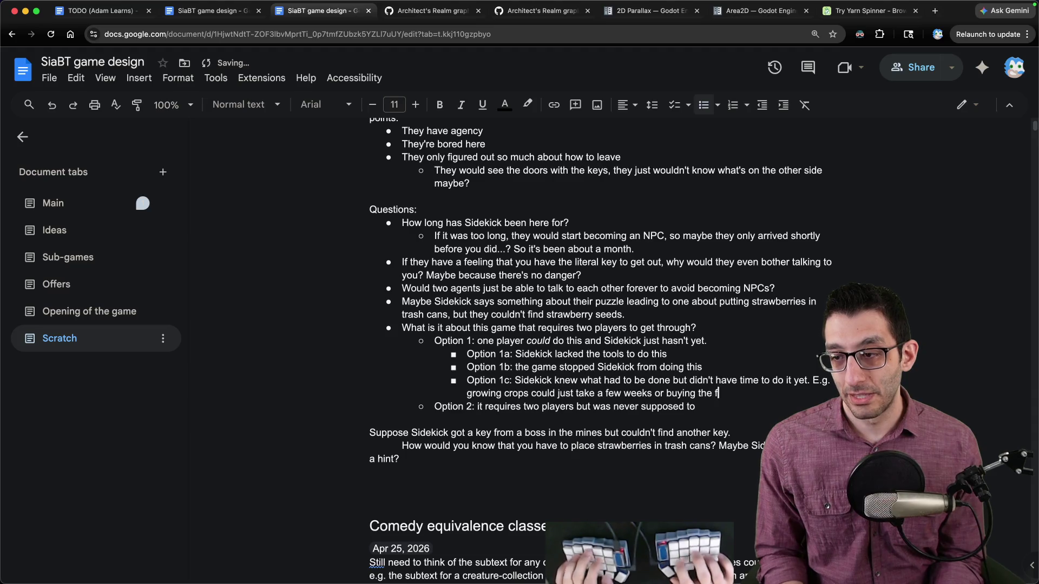
{"action": "type", "text": "arm could take time."}
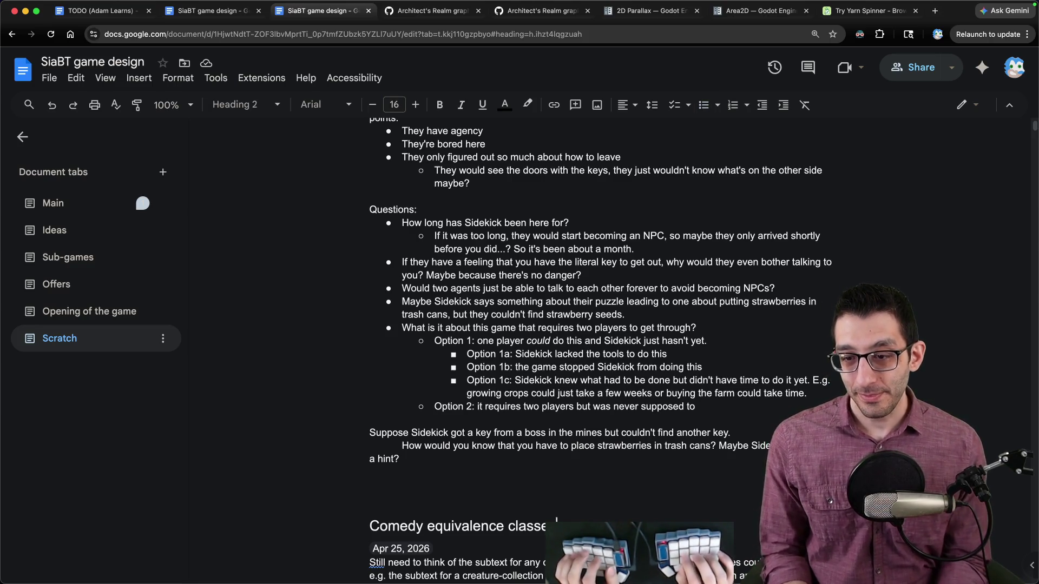
{"action": "left_click", "coordinate": [399, 459]}
{"action": "key", "text": "Return"}
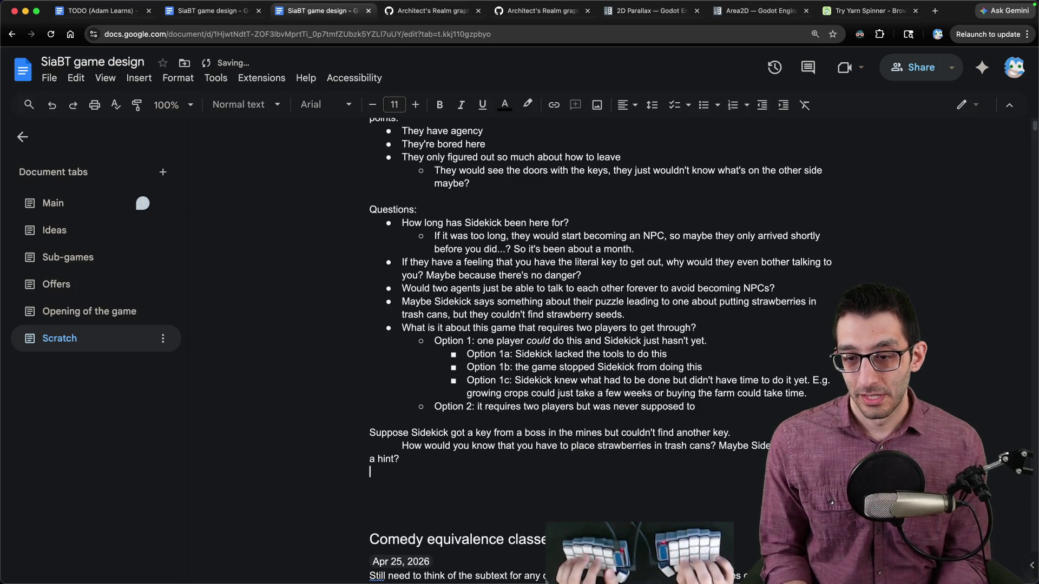
- Write 'Maybe Sidekick could say that they know they need crops, but your grandpa wouldn't sell…', then select it
{"action": "key", "text": "Return"}
{"action": "type", "text": "Maybe Sidekick could say that they know they "}
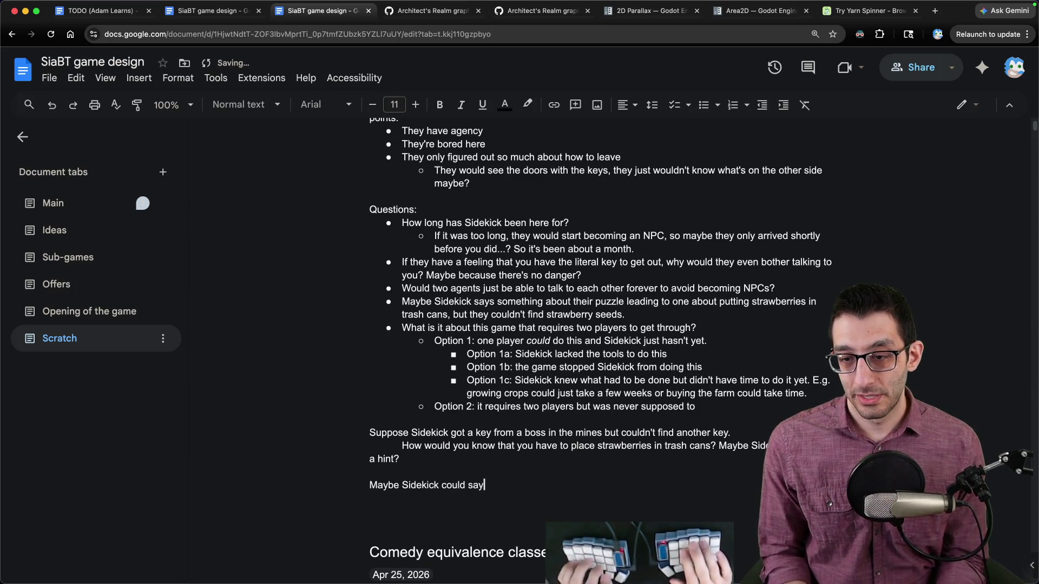
{"action": "type", "text": "need crops"}
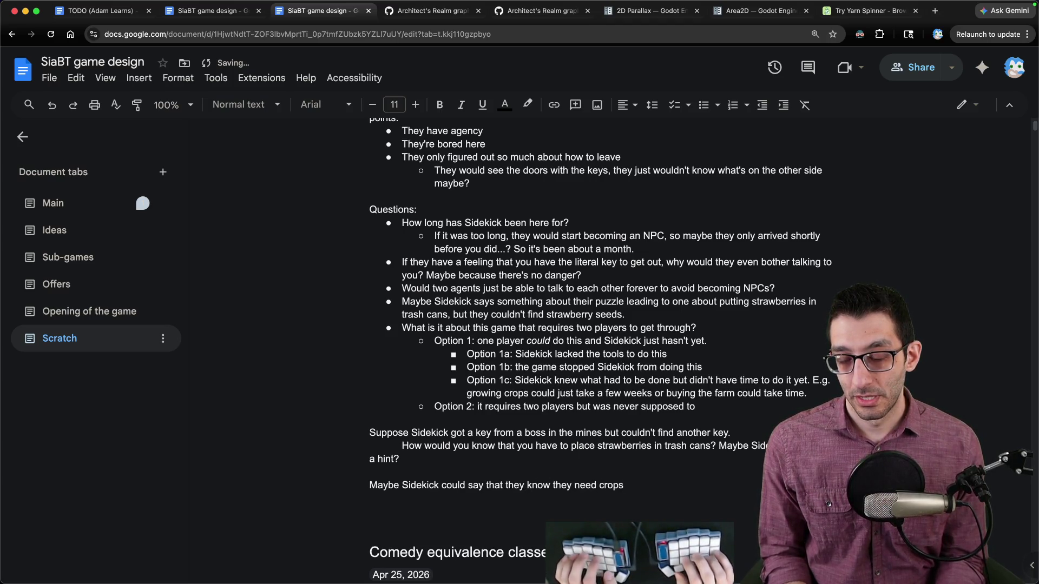
{"action": "type", "text": ", b"}
{"action": "key", "text": "BackSpace"}
{"action": "key", "text": "BackSpace"}
{"action": "type", "text": "but they c"}
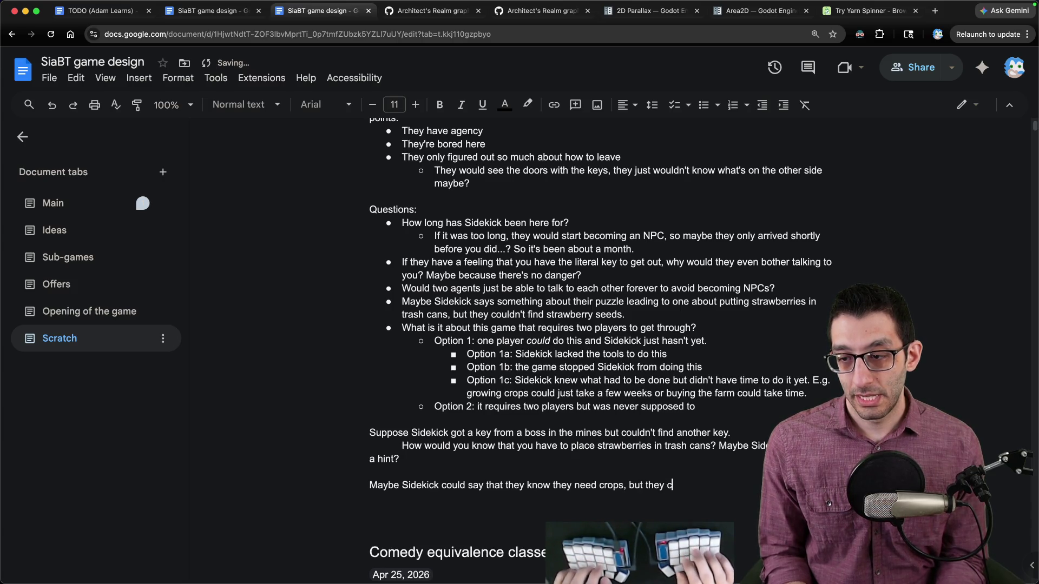
{"action": "key", "text": "BackSpace"}
{"action": "key", "text": "BackSpace"}
{"action": "key", "text": "BackSpace"}
{"action": "key", "text": "BackSpace"}
{"action": "key", "text": "BackSpace"}
{"action": "key", "text": "BackSpace"}
{"action": "type", "text": "your"}
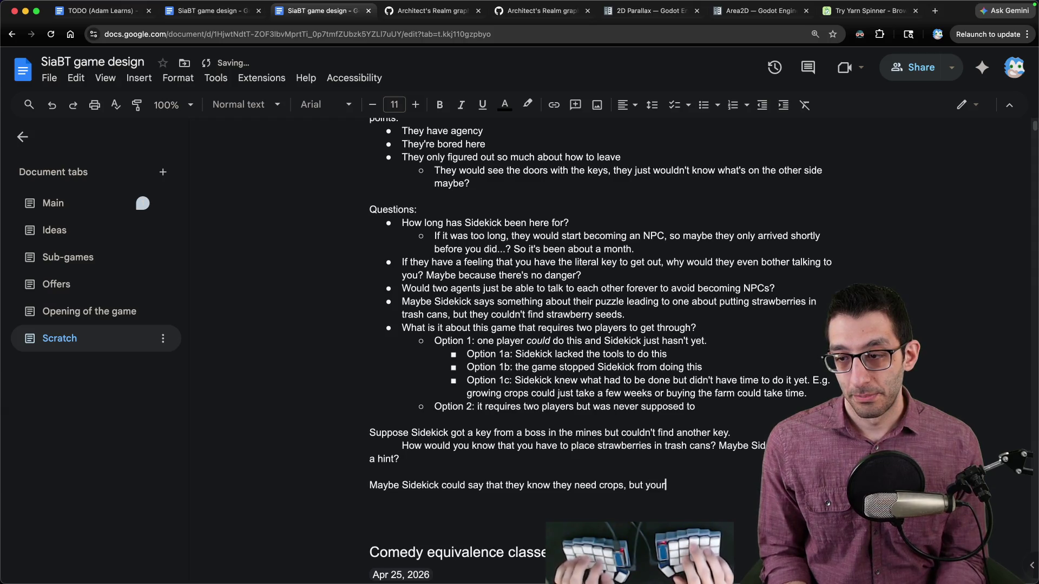
{"action": "type", "text": " grandpa wouldn't sell "}
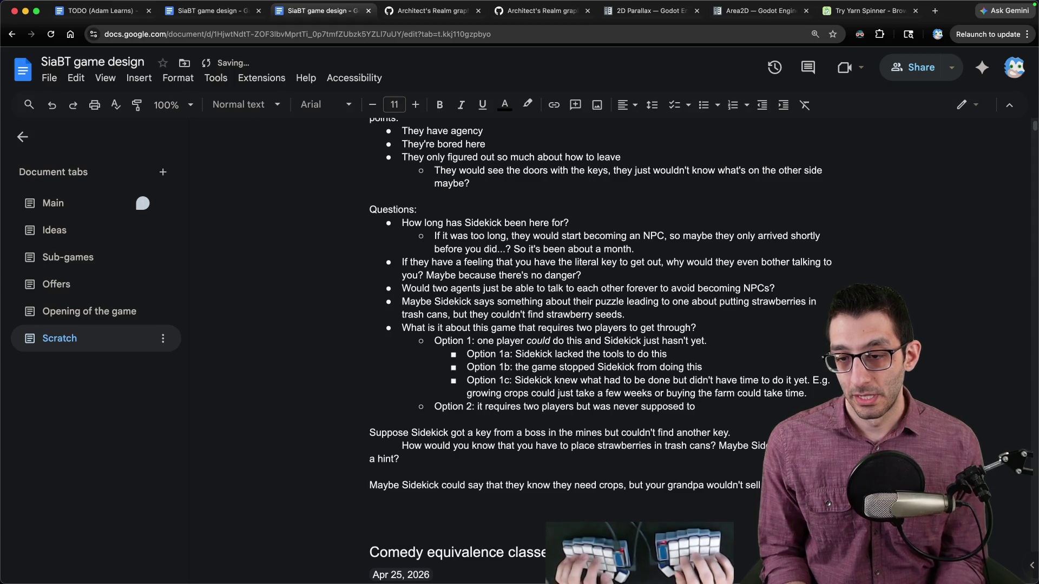
{"action": "type", "text": "that he could grow them."}
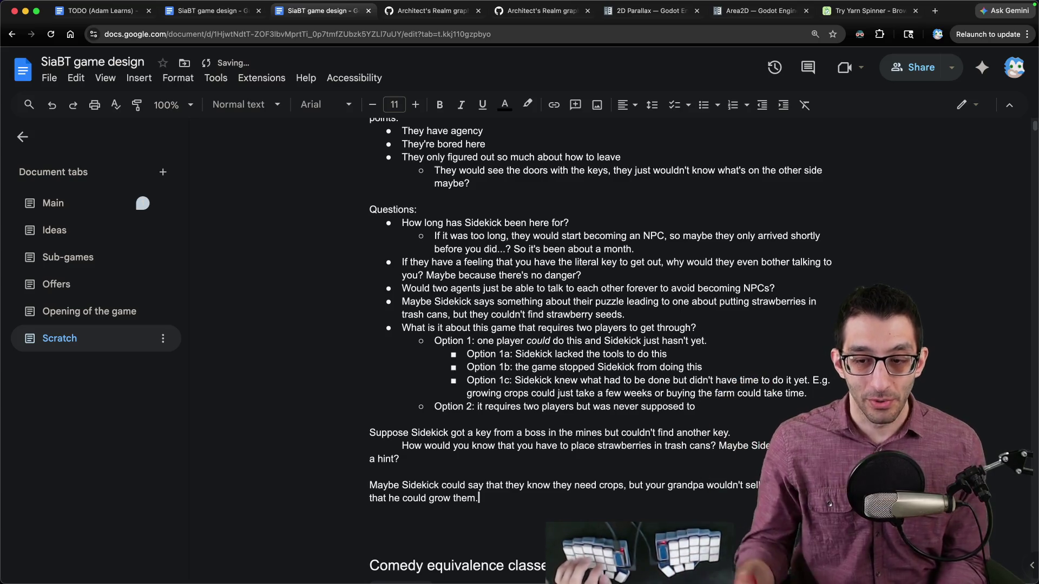
{"action": "scroll", "coordinate": [587, 362], "scroll_direction": "down", "scroll_amount": 3}
{"action": "left_click_drag", "start_coordinate": [478, 415], "coordinate": [326, 396]}
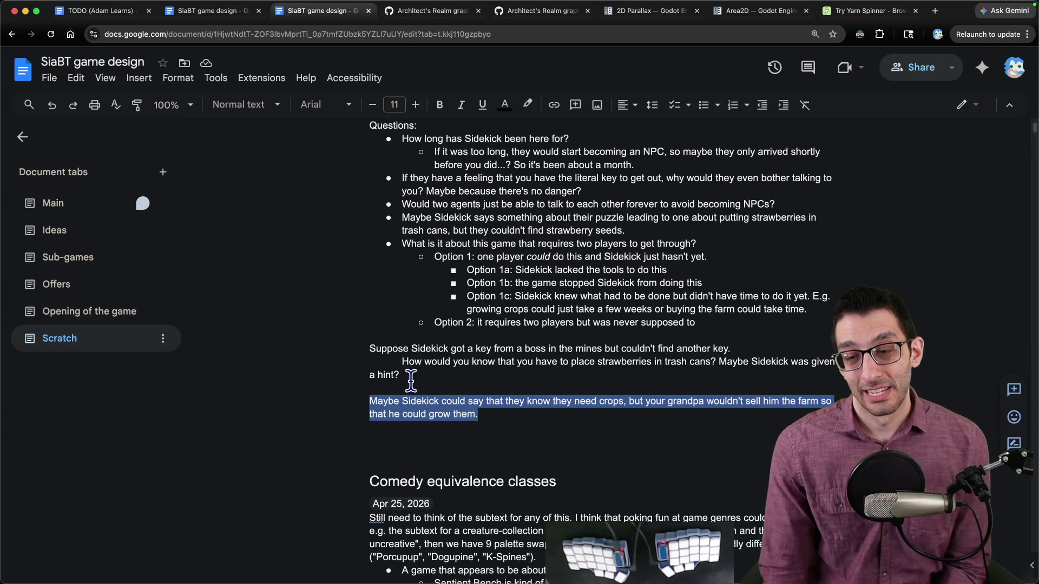
- Add 'It could just be that Sidekick opened both doors already but couldn't get someone else to stand on the second switch?'
{"action": "key", "text": "Right"}
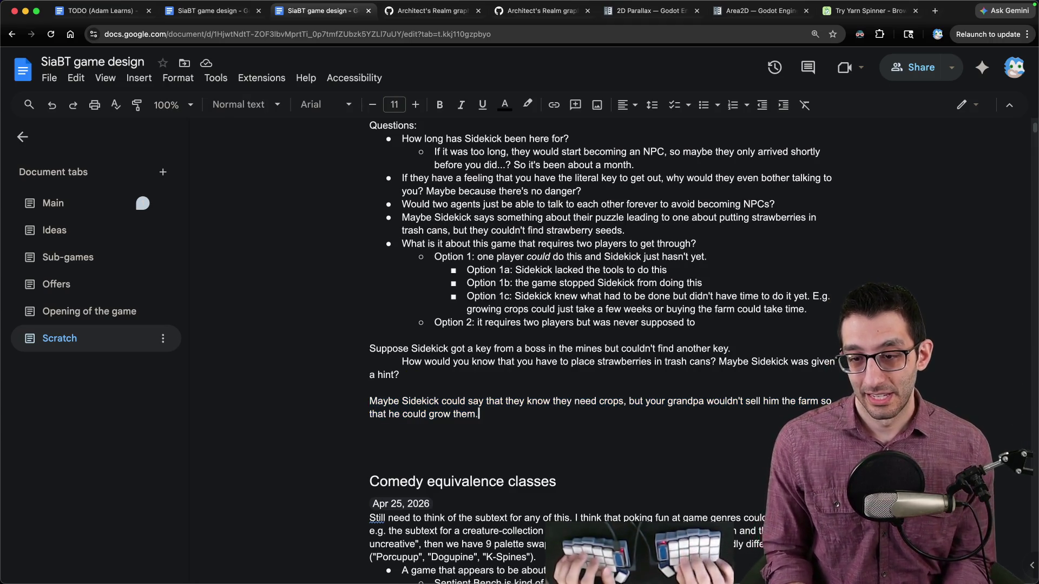
{"action": "key", "text": "Return"}
{"action": "key", "text": "Return"}
{"action": "type", "text": "It could just be that Sidekick opened both doors already but couldn't get osmeone"}
{"action": "key", "text": "alt+BackSpace"}
{"action": "type", "text": "someone else to s"}
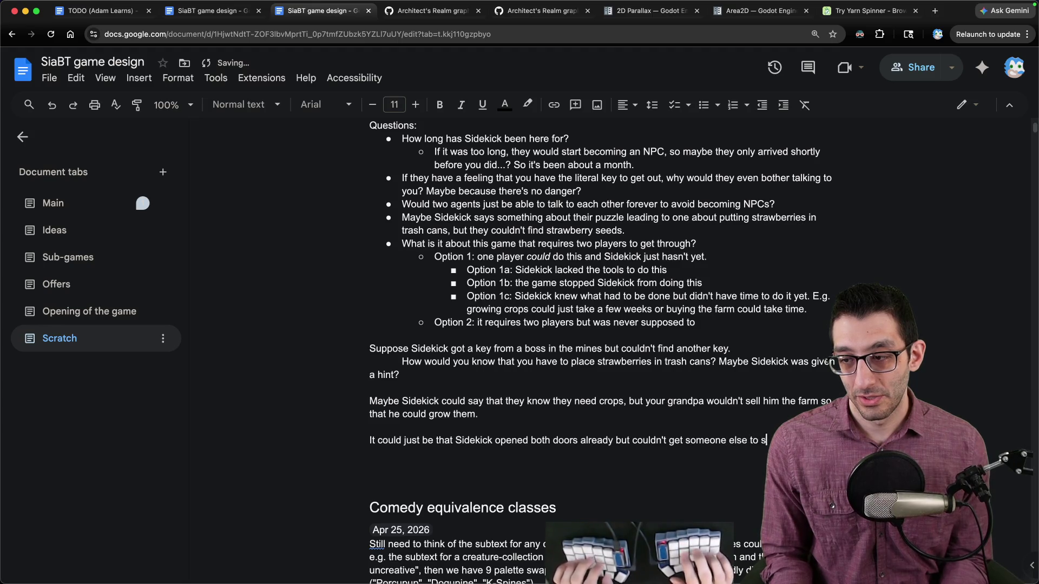
{"action": "type", "text": "nd on the second switch?"}
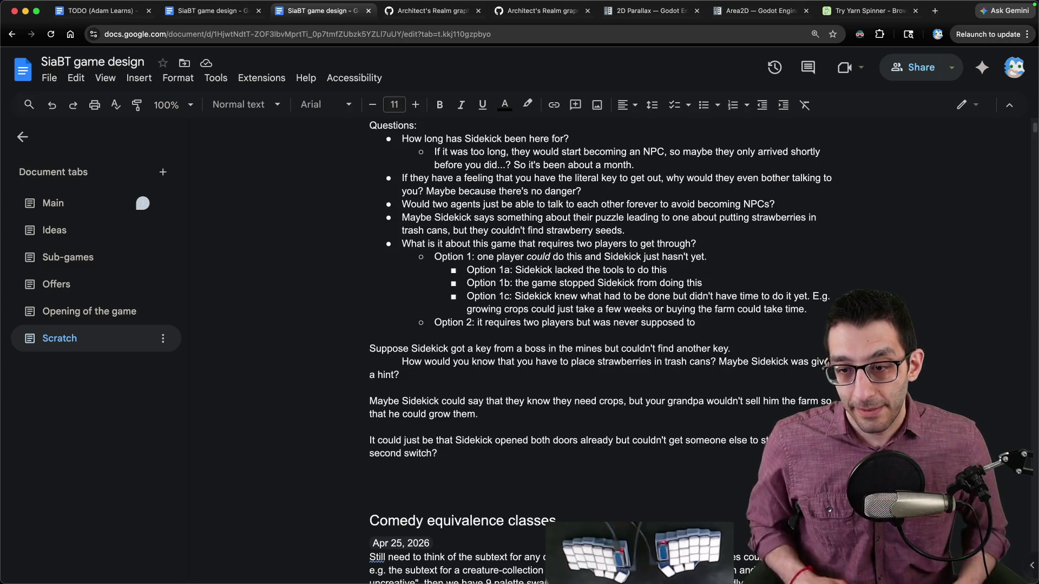
{"action": "key", "text": "Return"}
{"action": "key", "text": "Return"}
{"action": "key", "text": "Return"}
{"action": "type", "text": "If Sidekick could enter"}
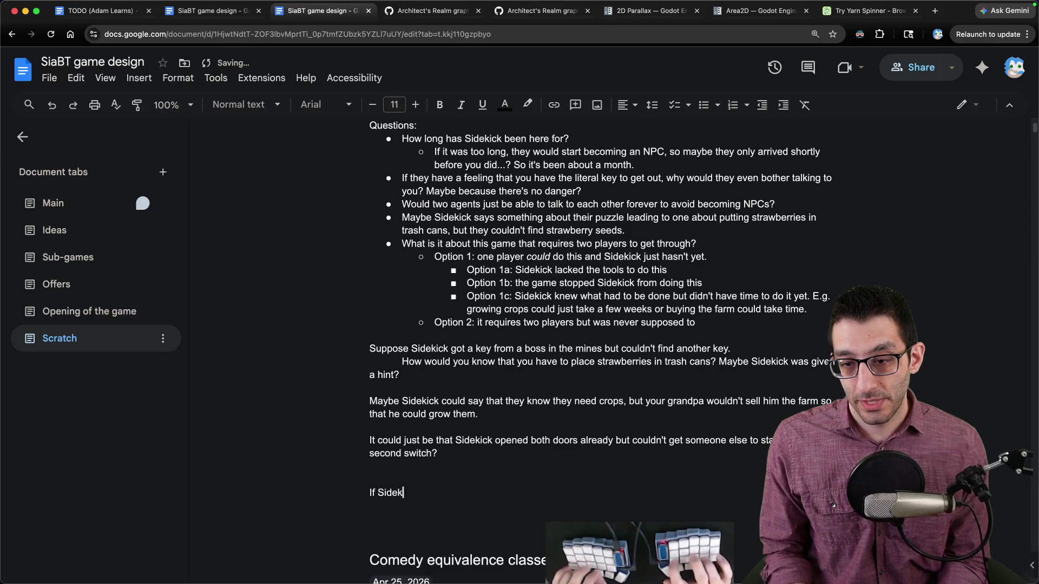
{"action": "type", "text": " a portal on their own"}
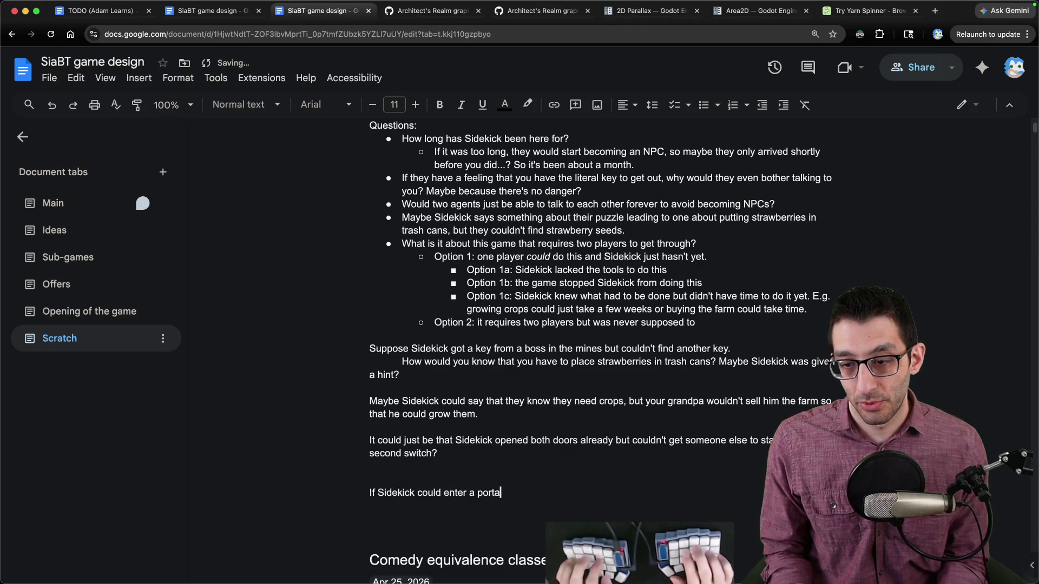
- Remove the extra blank line and complete the portal sentence: 'they would have done so because they don't like the farming game.'
{"action": "key", "text": "Up"}
{"action": "key", "text": "BackSpace"}
{"action": "left_click", "coordinate": [559, 479]}
{"action": "type", "text": ", they would have done so becaus"}
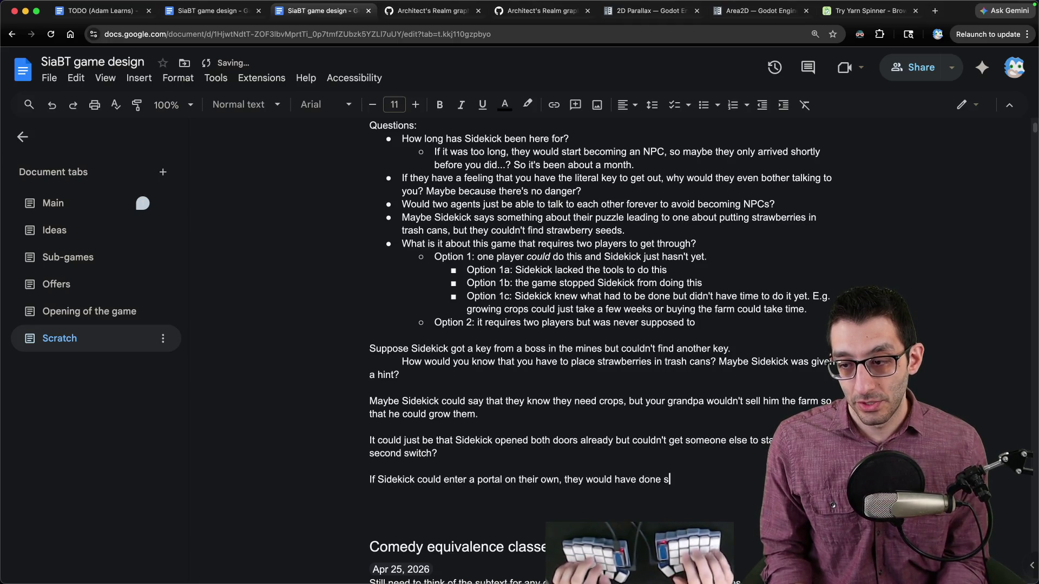
{"action": "type", "text": "e they don't l"}
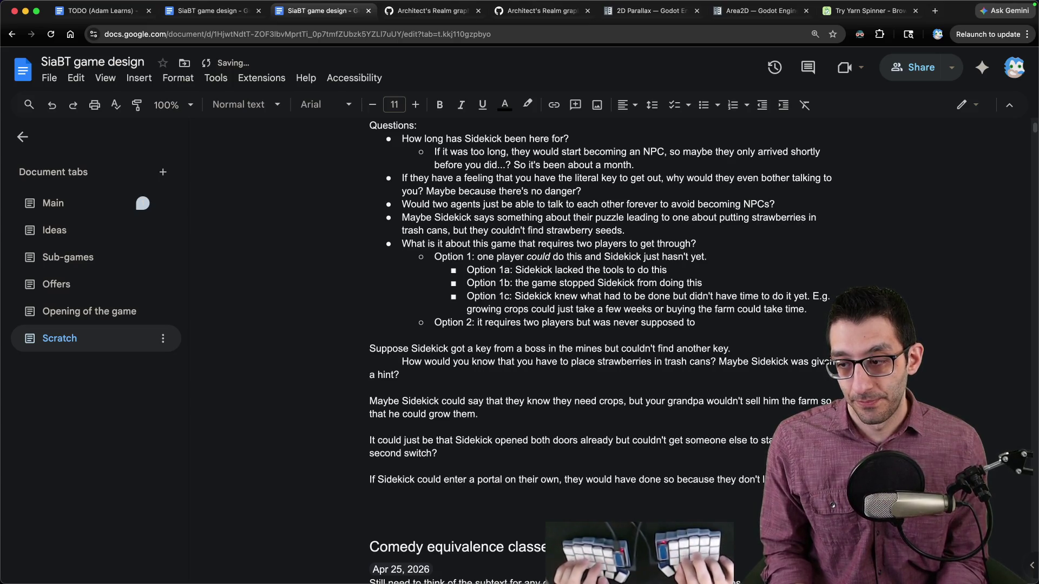
{"action": "type", "text": "ike the farming game."}
{"action": "scroll", "coordinate": [436, 399], "scroll_direction": "down", "scroll_amount": 3}
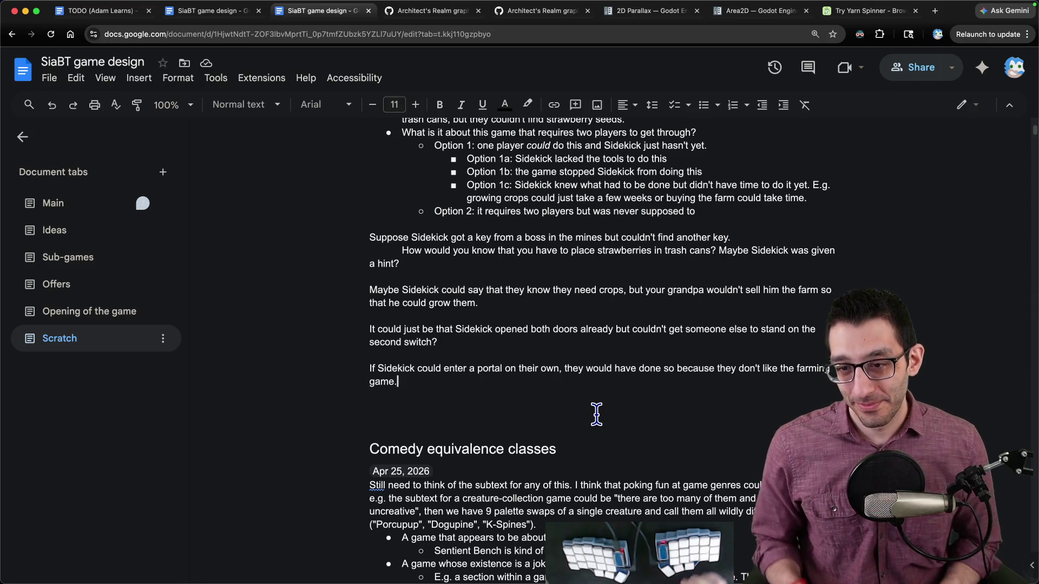
{"action": "key", "text": "Return"}
{"action": "key", "text": "Return"}
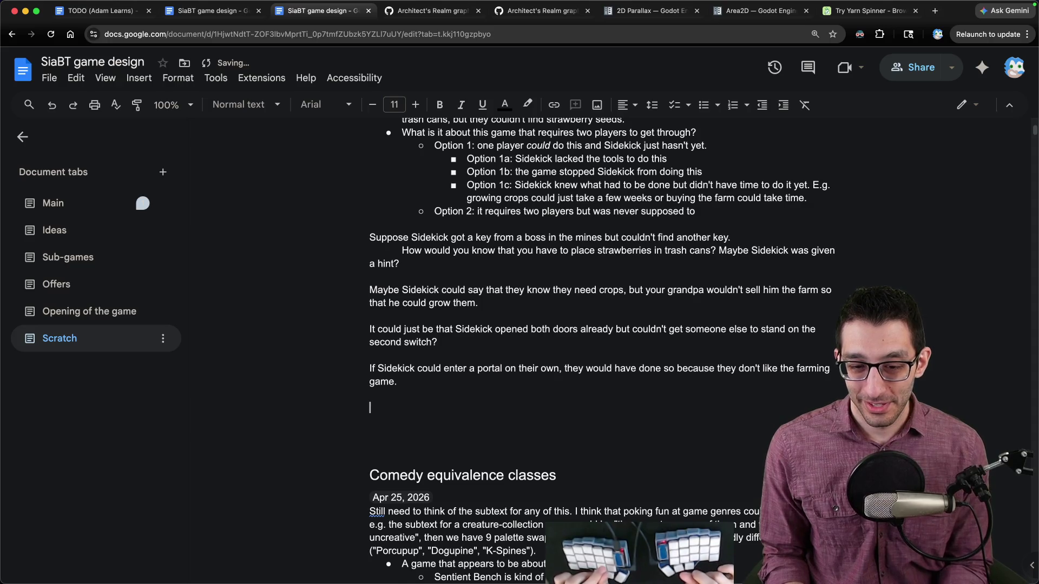
- Write 'We need some way for the crops you grew to matter, and it probably can't be something Sidekick could have done.'
{"action": "type", "text": "W"}
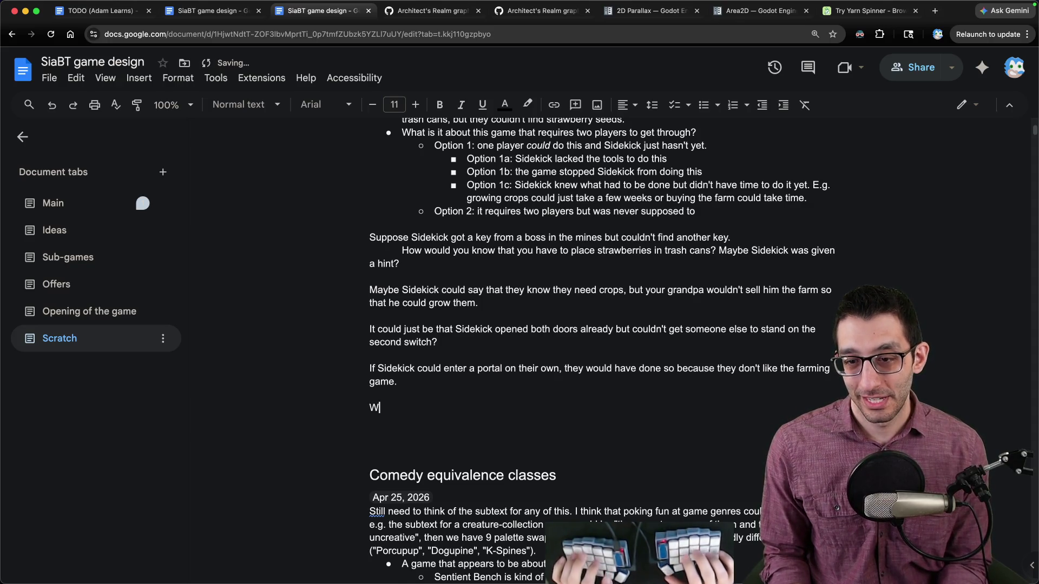
{"action": "type", "text": "e need some way for the crops"}
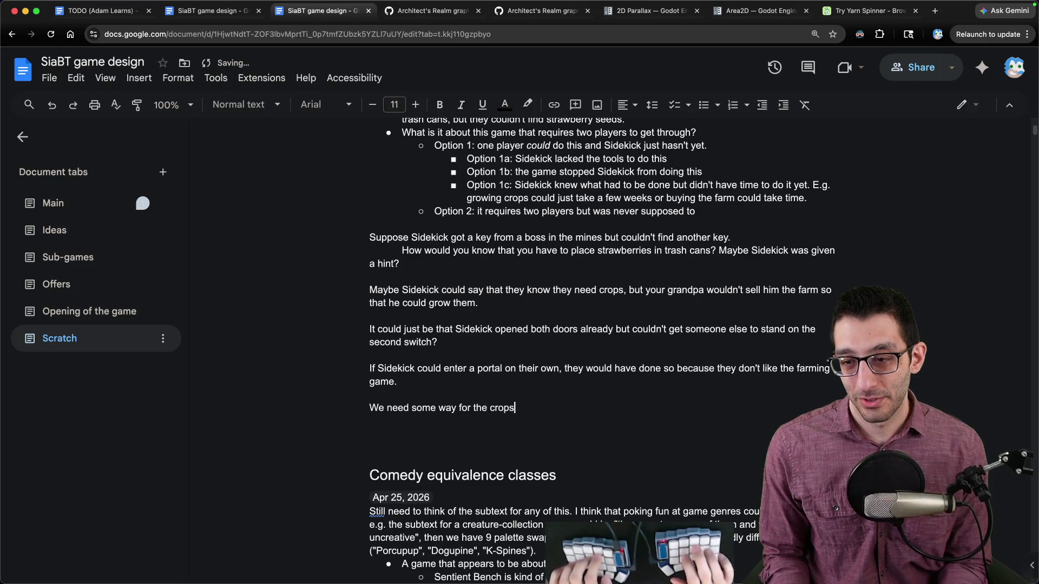
{"action": "type", "text": " you grew to matter,"}
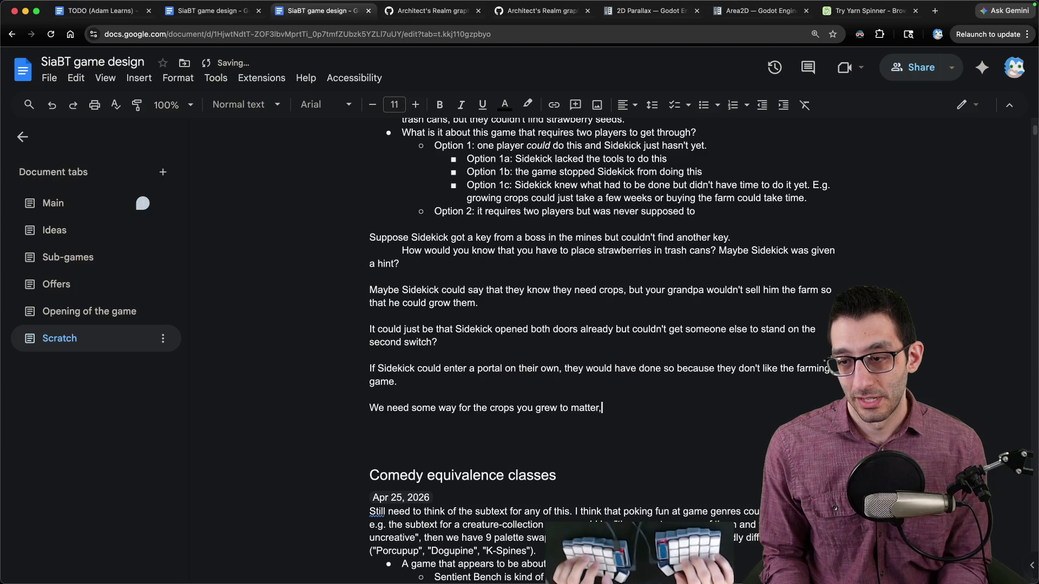
{"action": "type", "text": "herwis"}
{"action": "key", "text": "alt+BackSpace"}
{"action": "type", "text": ", and it probabl ycan'"}
{"action": "key", "text": "BackSpace"}
{"action": "key", "text": "BackSpace"}
{"action": "key", "text": "BackSpace"}
{"action": "type", "text": "y can't be dom"}
{"action": "key", "text": "BackSpace"}
{"action": "key", "text": "BackSpace"}
{"action": "key", "text": "BackSpace"}
{"action": "type", "text": "something that Sideki"}
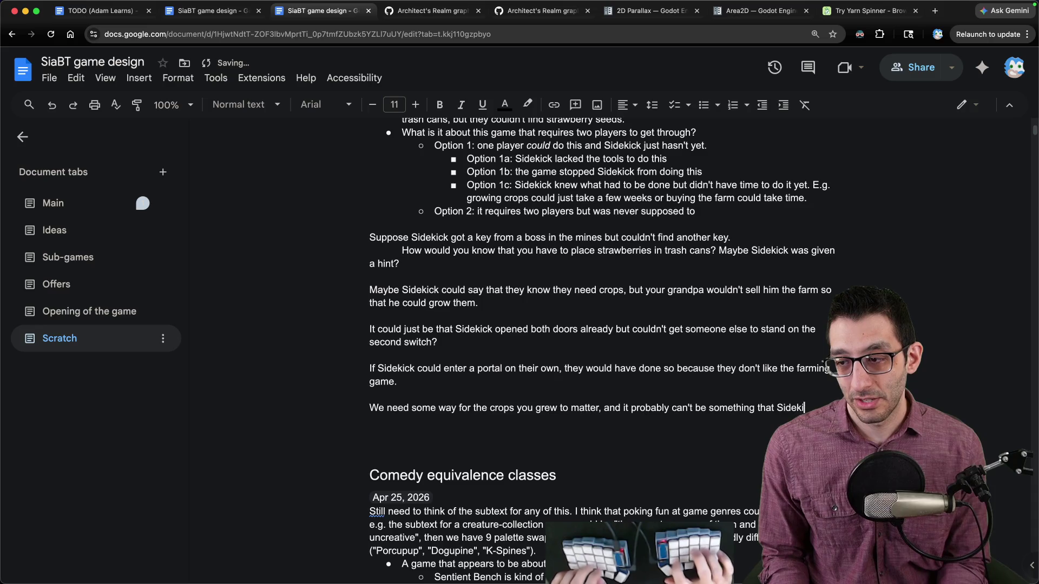
{"action": "type", "text": "ck could have o"}
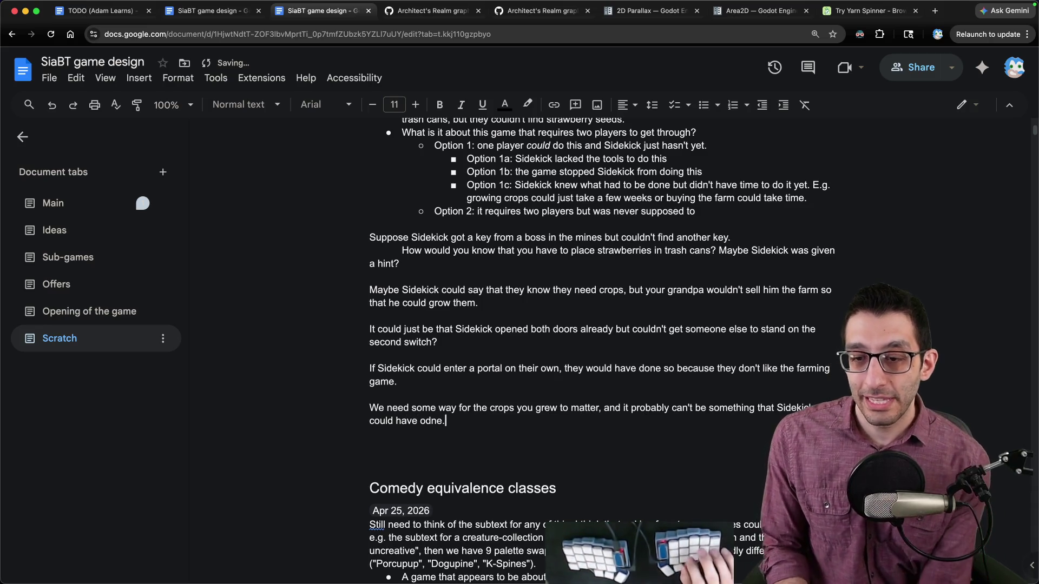
{"action": "key", "text": "BackSpace"}
{"action": "type", "text": "done."}
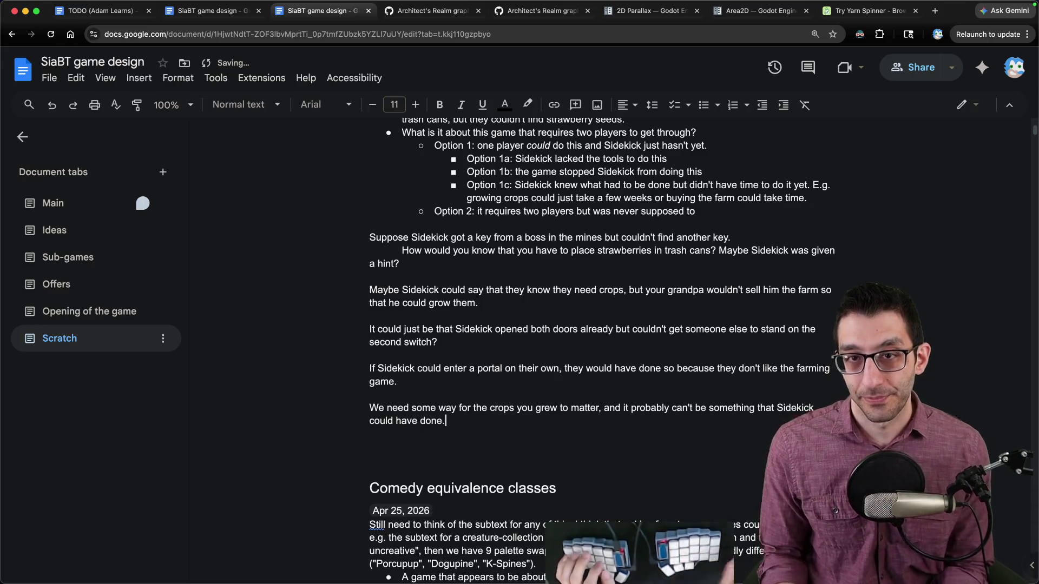
{"action": "scroll", "coordinate": [454, 313], "scroll_direction": "up", "scroll_amount": 5}
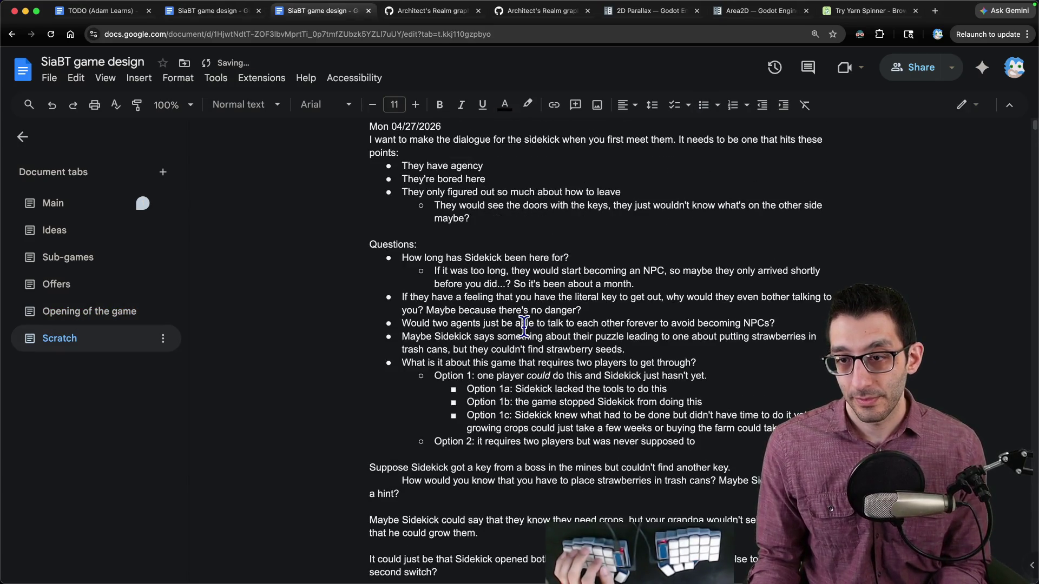
- In the other design doc's Main tab, delete Sidekick's sanity bullet under Characters
{"action": "mouse_move", "coordinate": [384, 257]}
{"action": "left_mouse_down"}
{"action": "mouse_move", "coordinate": [639, 259]}
{"action": "mouse_move", "coordinate": [690, 287]}
{"action": "left_mouse_up"}
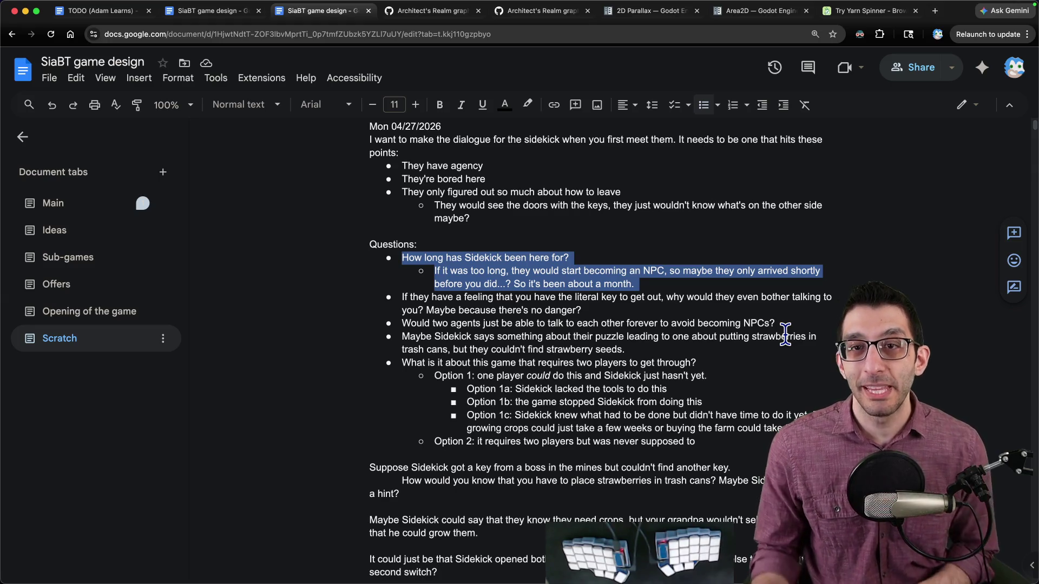
{"action": "key", "text": "ctrl+shift+Tab"}
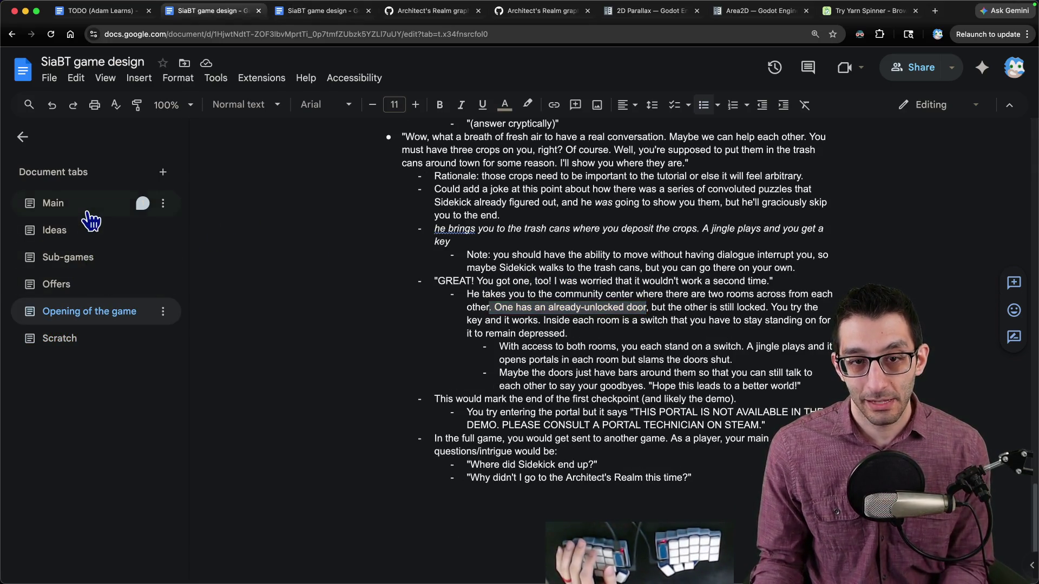
{"action": "left_click", "coordinate": [86, 210]}
{"action": "scroll", "coordinate": [108, 284], "scroll_direction": "down", "scroll_amount": 4}
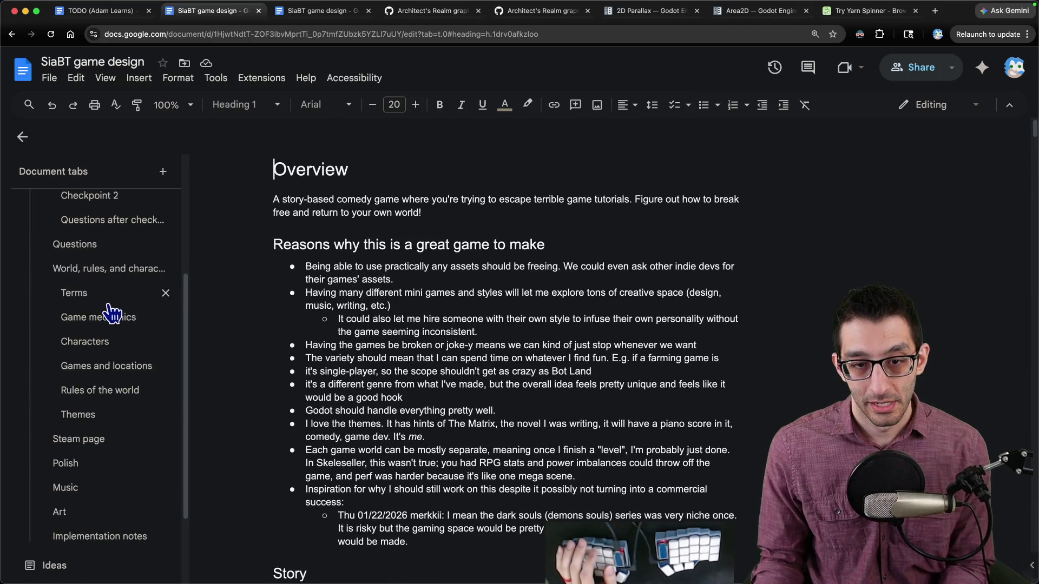
{"action": "left_click", "coordinate": [84, 341]}
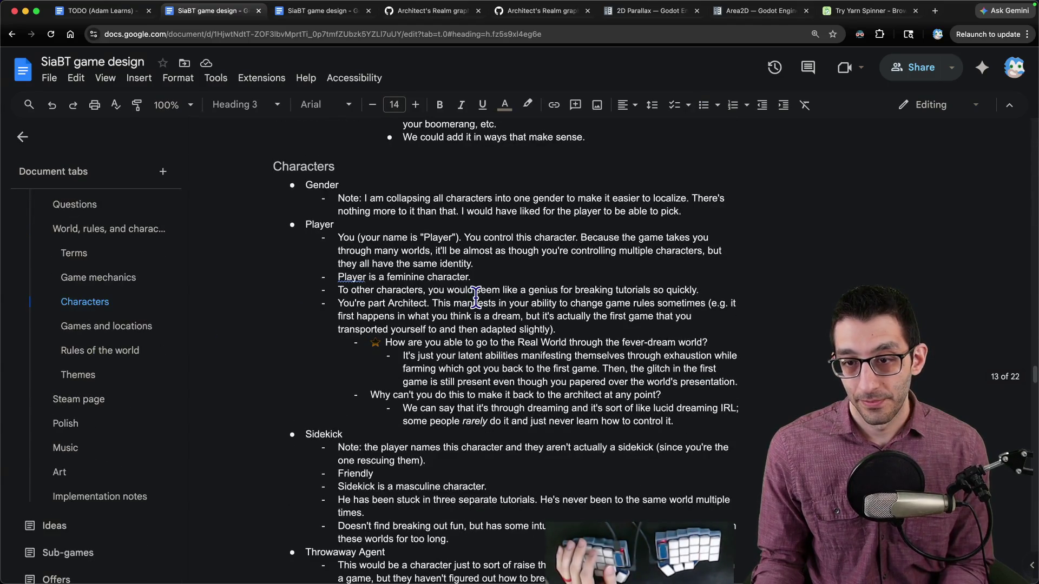
{"action": "scroll", "coordinate": [474, 298], "scroll_direction": "down", "scroll_amount": 5}
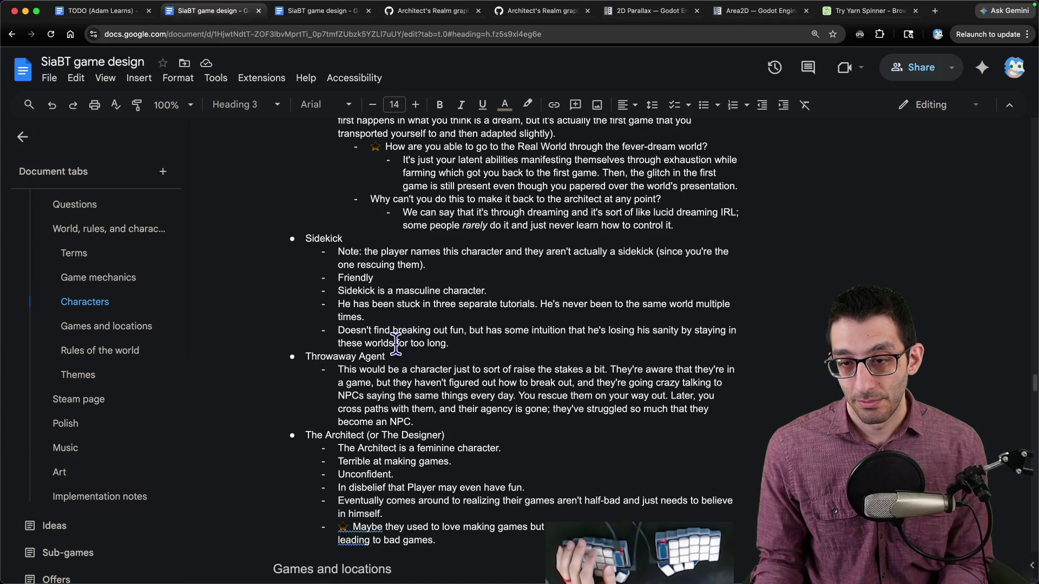
{"action": "mouse_move", "coordinate": [338, 330]}
{"action": "left_mouse_down"}
{"action": "mouse_move", "coordinate": [503, 331]}
{"action": "mouse_move", "coordinate": [505, 343]}
{"action": "left_mouse_up"}
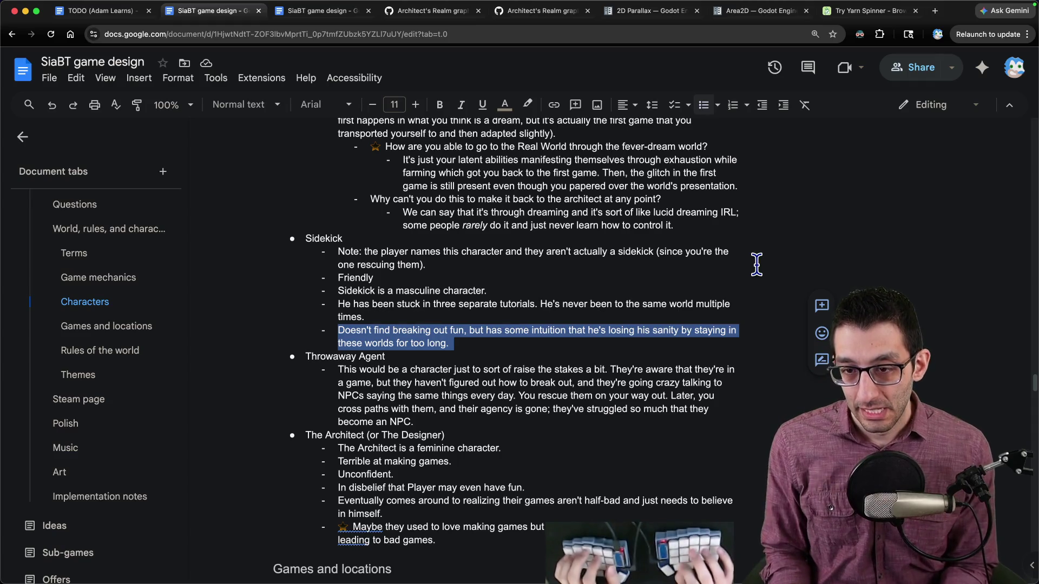
{"action": "key", "text": "BackSpace"}
{"action": "key", "text": "BackSpace"}
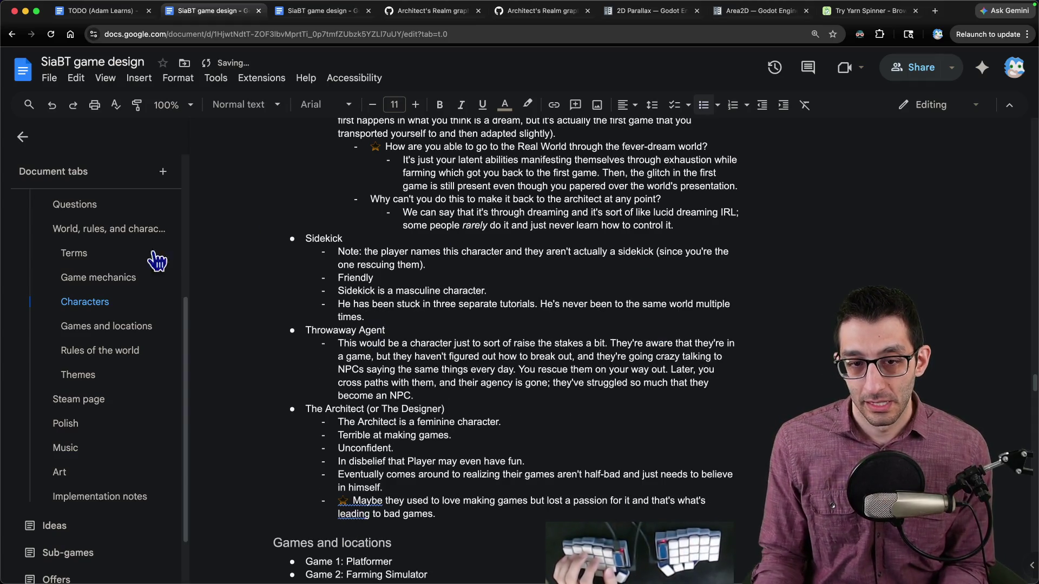
{"action": "left_click", "coordinate": [86, 350]}
- Add an indented sub-bullet: other agents could enjoy breaking out of games, but may get stuck
{"action": "scroll", "coordinate": [574, 297], "scroll_direction": "down", "scroll_amount": 10}
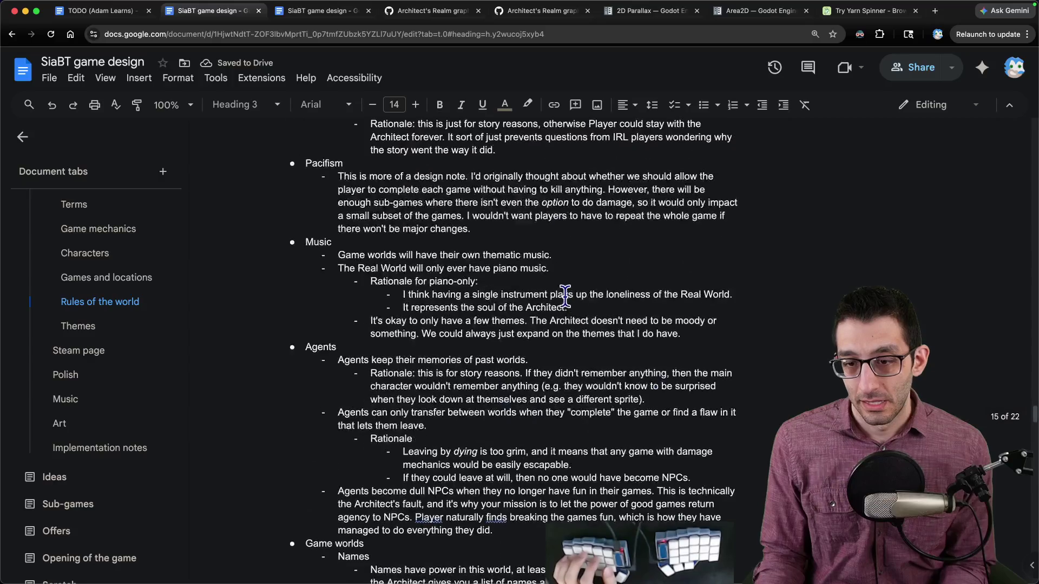
{"action": "left_click", "coordinate": [495, 322]}
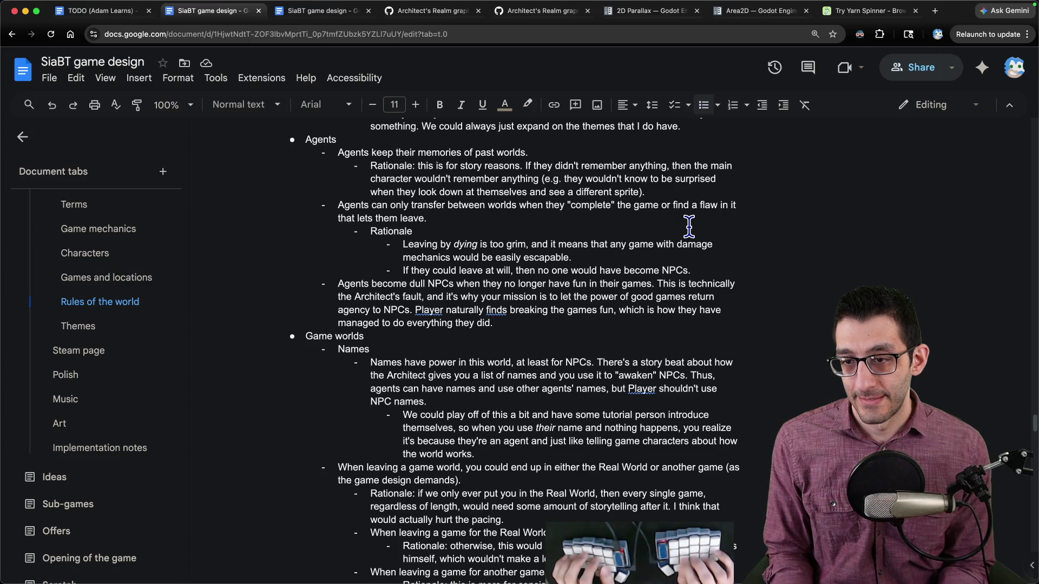
{"action": "key", "text": "Return"}
{"action": "key", "text": "Tab"}
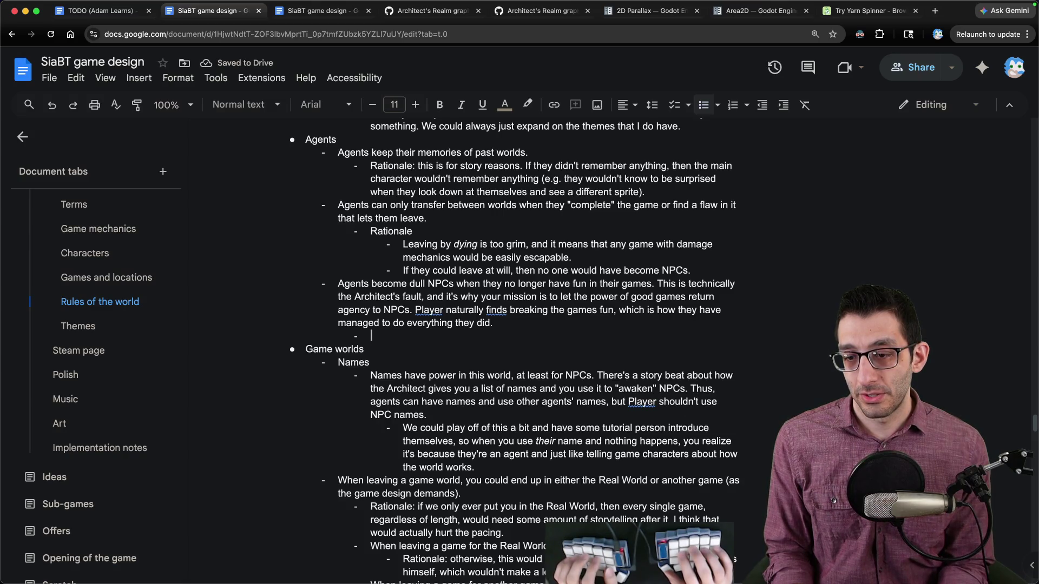
{"action": "type", "text": "Othe"}
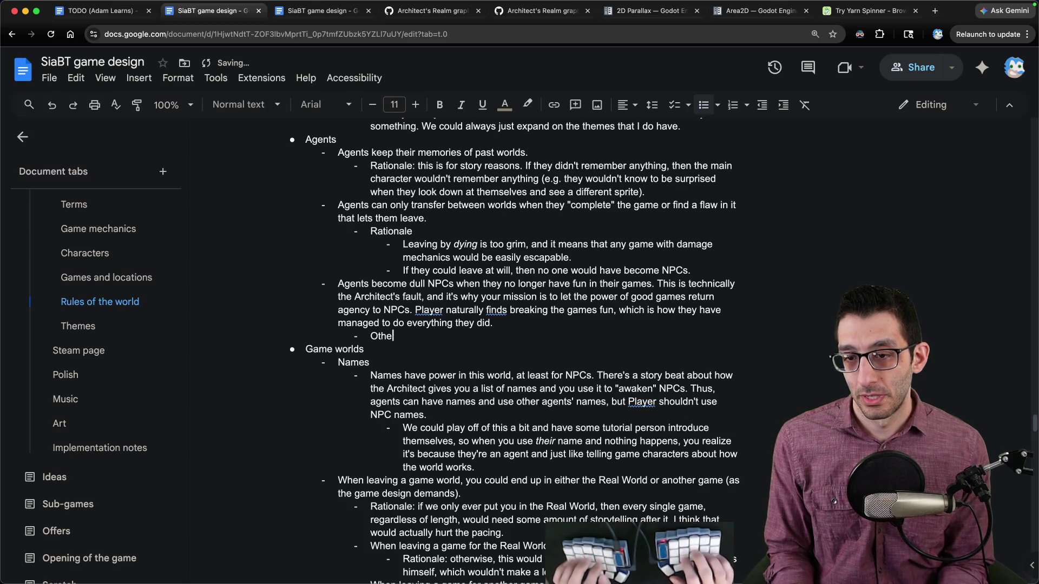
{"action": "type", "text": "r agents could enjoy breaking ouf o"}
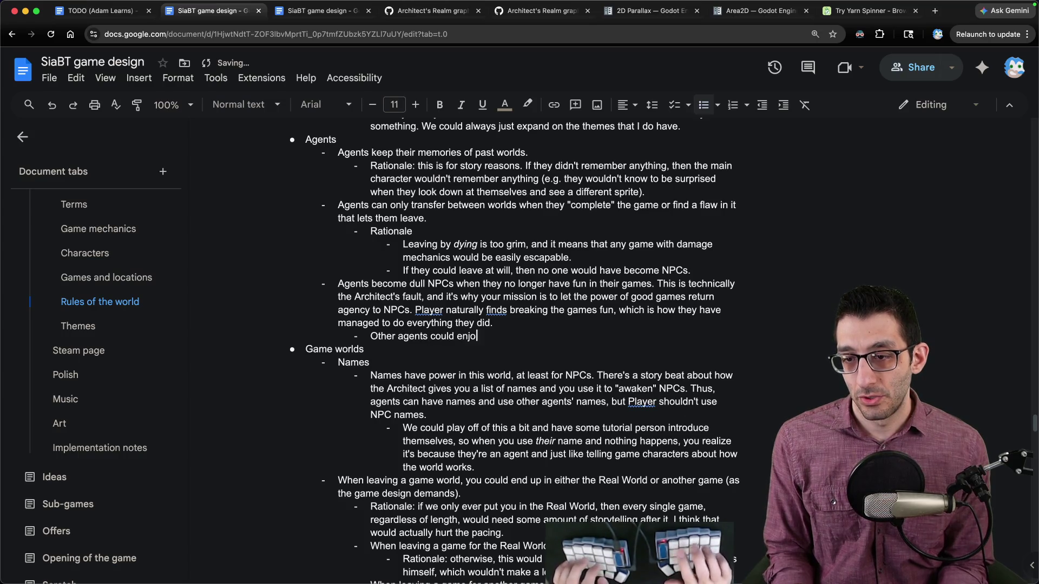
{"action": "key", "text": "BackSpace"}
{"action": "key", "text": "BackSpace"}
{"action": "key", "text": "BackSpace"}
{"action": "type", "text": "t of games, too, bu"}
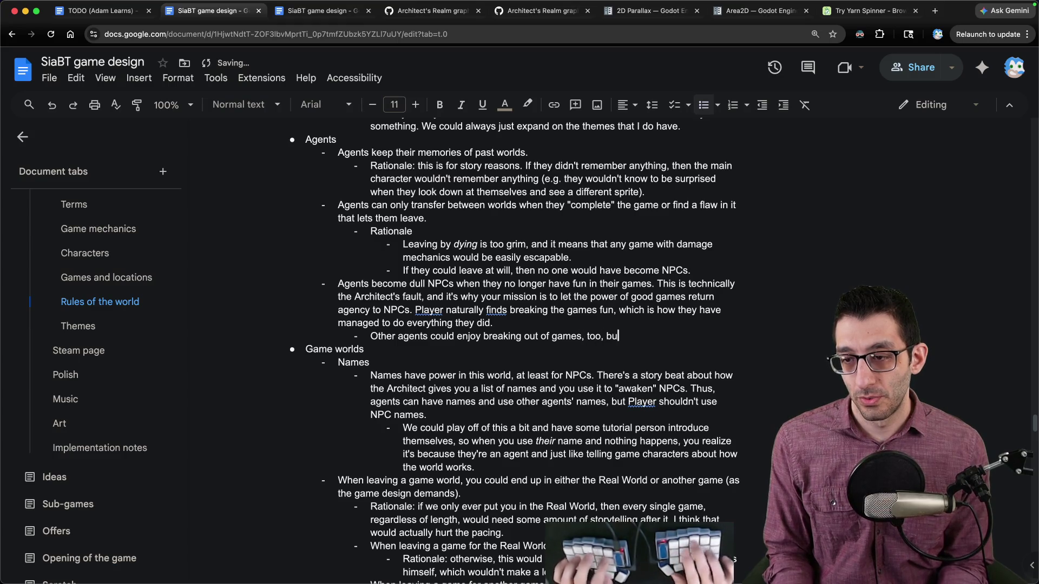
{"action": "type", "text": "t maybe"}
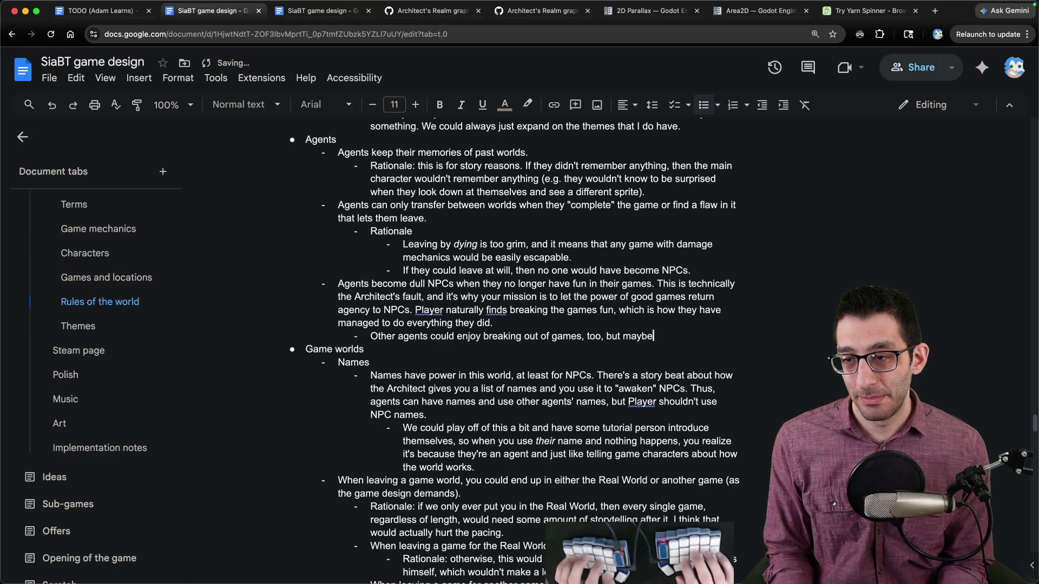
{"action": "type", "text": " they get stuck "}
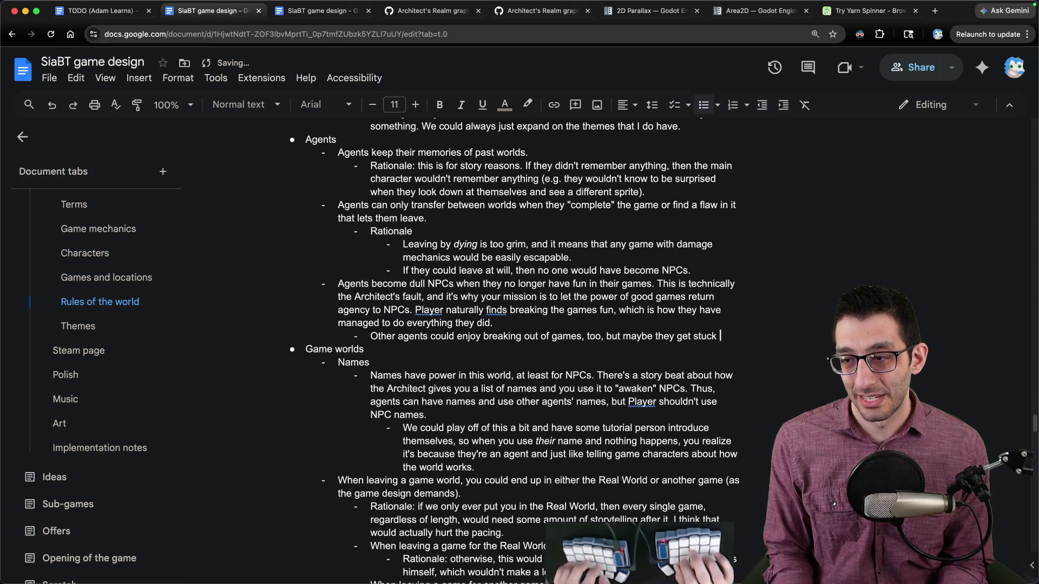
{"action": "type", "text": "inin such a"}
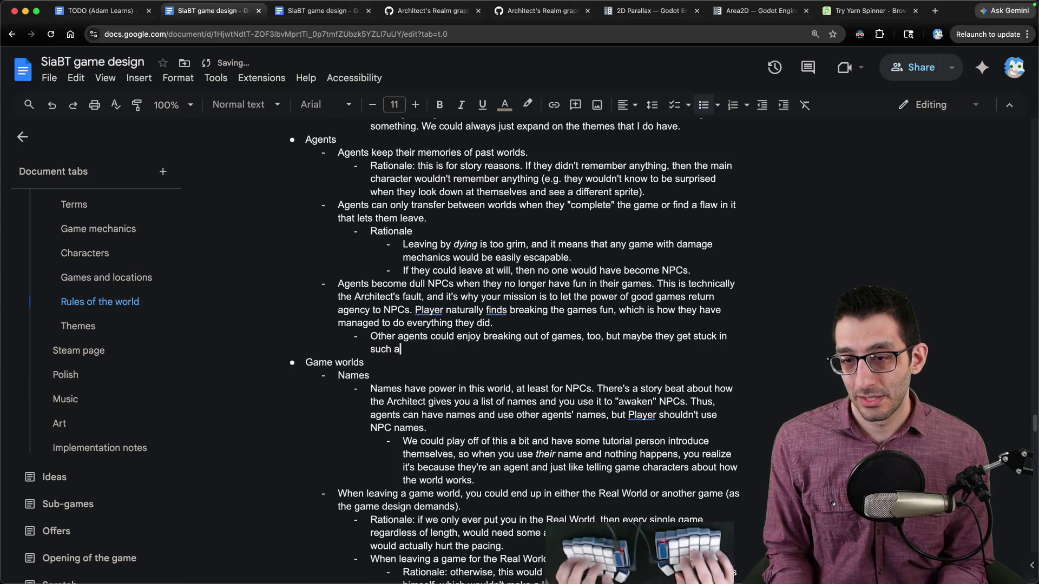
{"action": "type", "text": " way that they're eventua"}
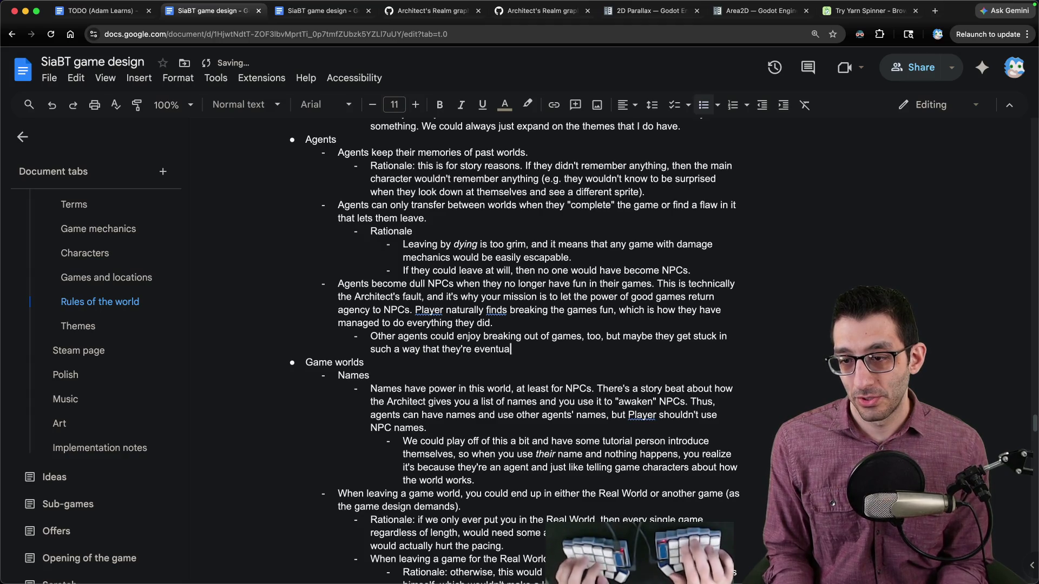
{"action": "type", "text": "lly driven to be"}
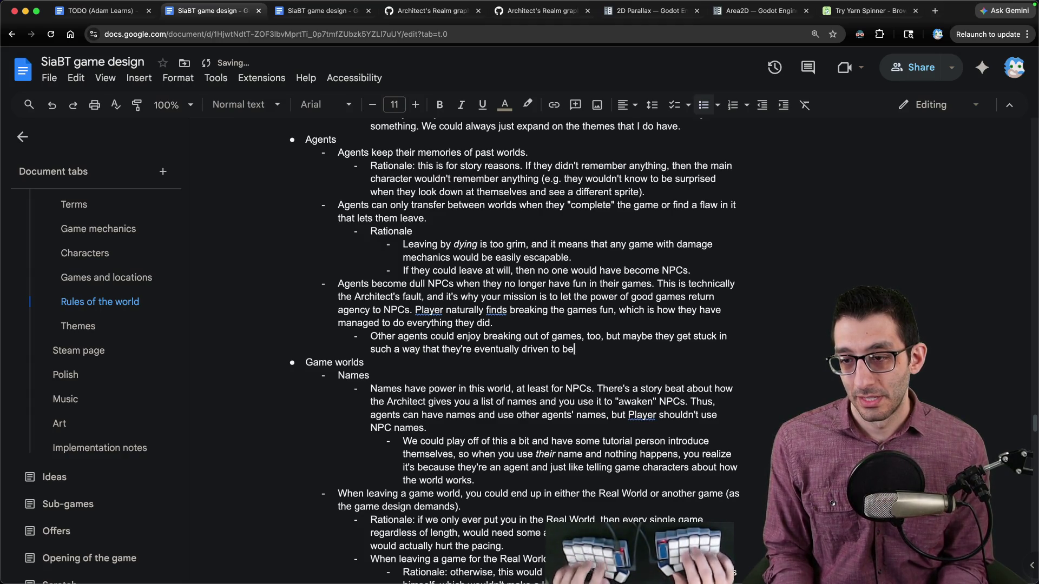
{"action": "type", "text": "come NPCs."}
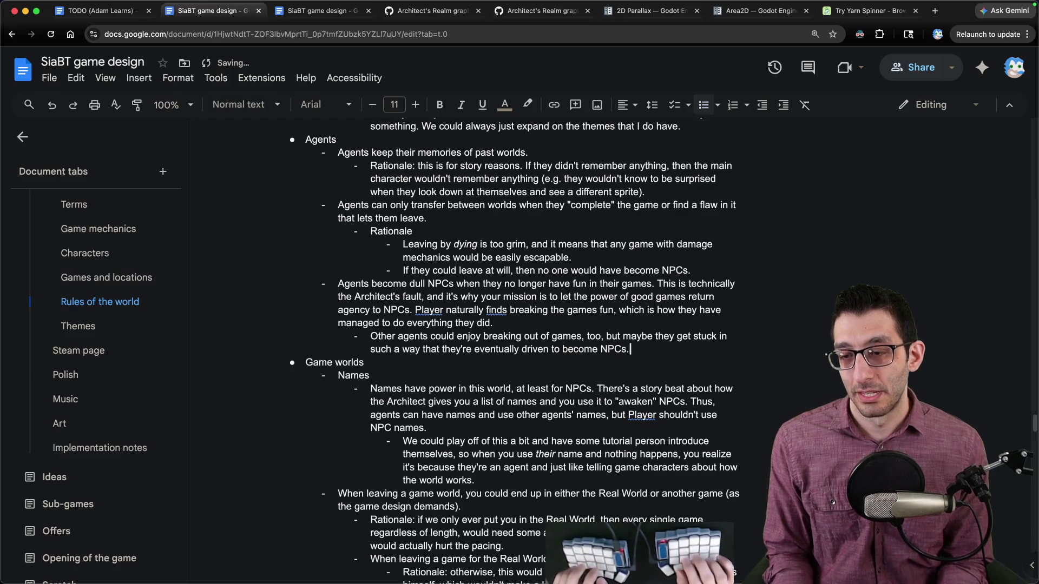
- Reword the ending so stuck agents are eventually converted into NPCs
{"action": "double_click", "coordinate": [523, 349]}
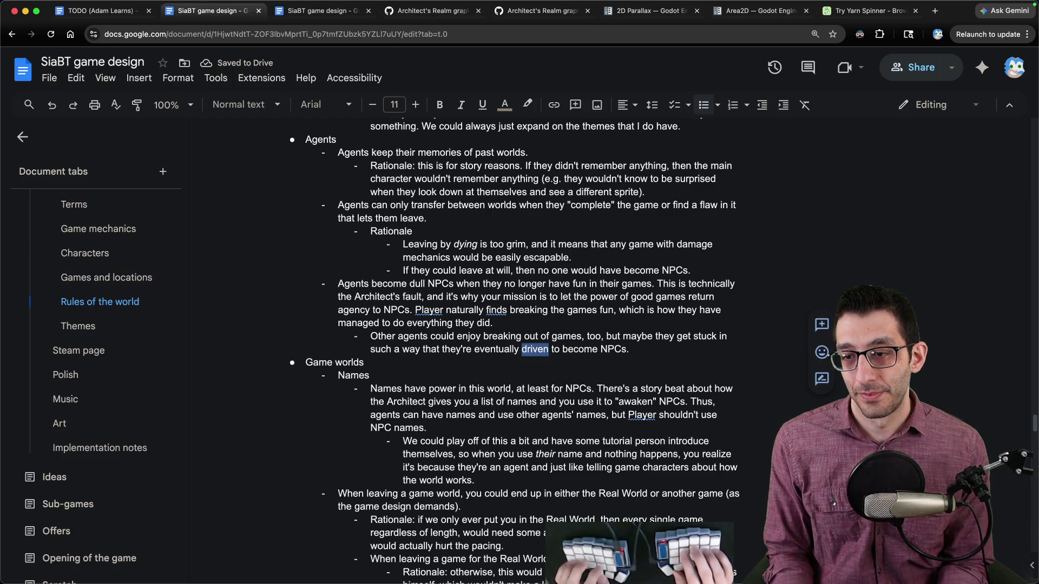
{"action": "type", "text": "conv"}
{"action": "key", "text": "alt+Delete"}
{"action": "key", "text": "alt+Delete"}
{"action": "type", "text": "intor"}
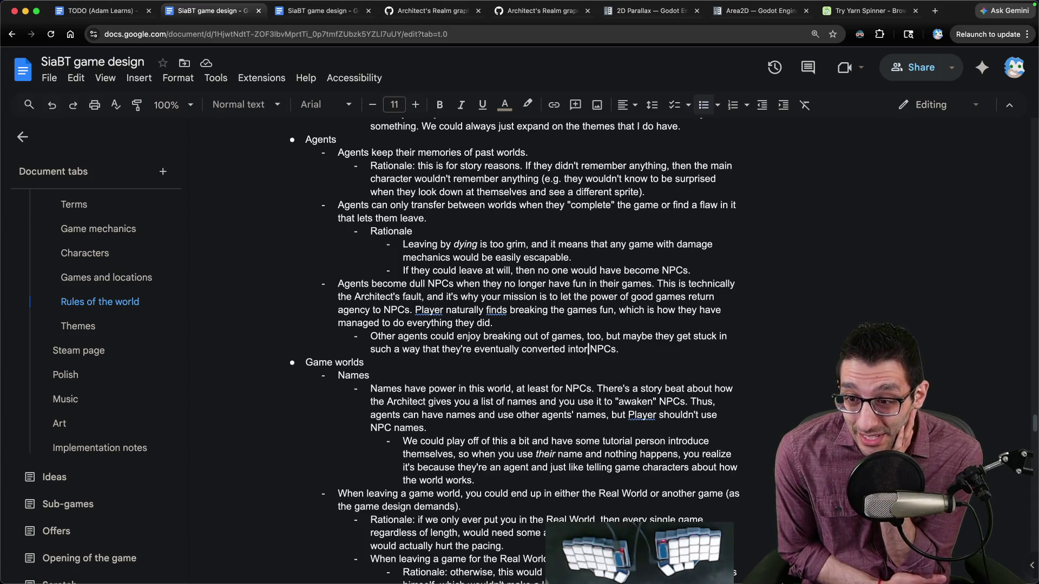
{"action": "key", "text": "BackSpace"}
{"action": "key", "text": "End"}
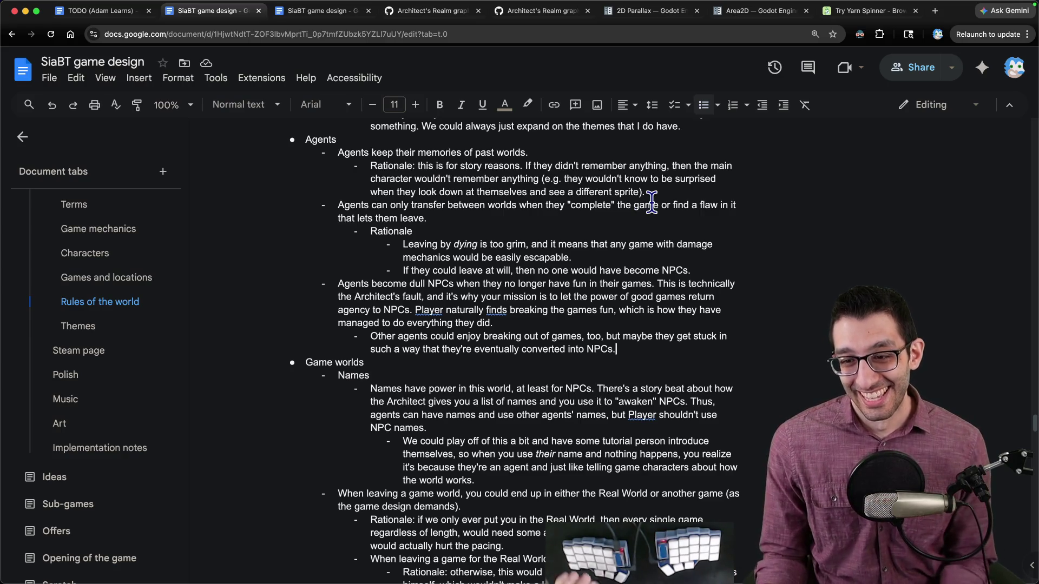
- In the game, answer Sidekick with 'Leave me alone', ask about the weeks and skip his lines
{"action": "mouse_move", "coordinate": [720, 581]}
{"action": "left_click", "coordinate": [719, 552]}
{"action": "key", "text": "Down"}
{"action": "key", "text": "Return"}
{"action": "key", "text": "Return"}
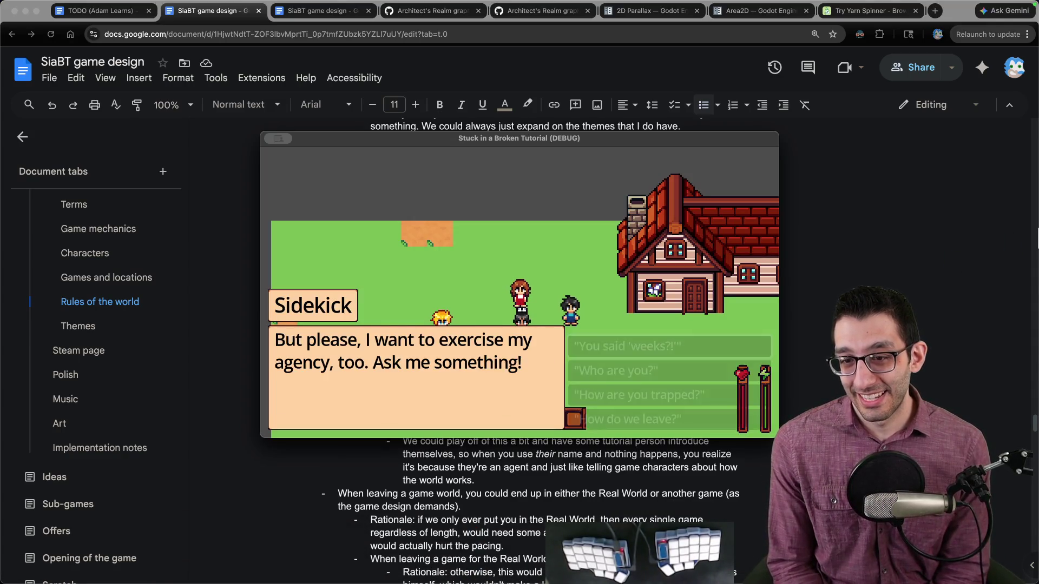
{"action": "key", "text": "Return"}
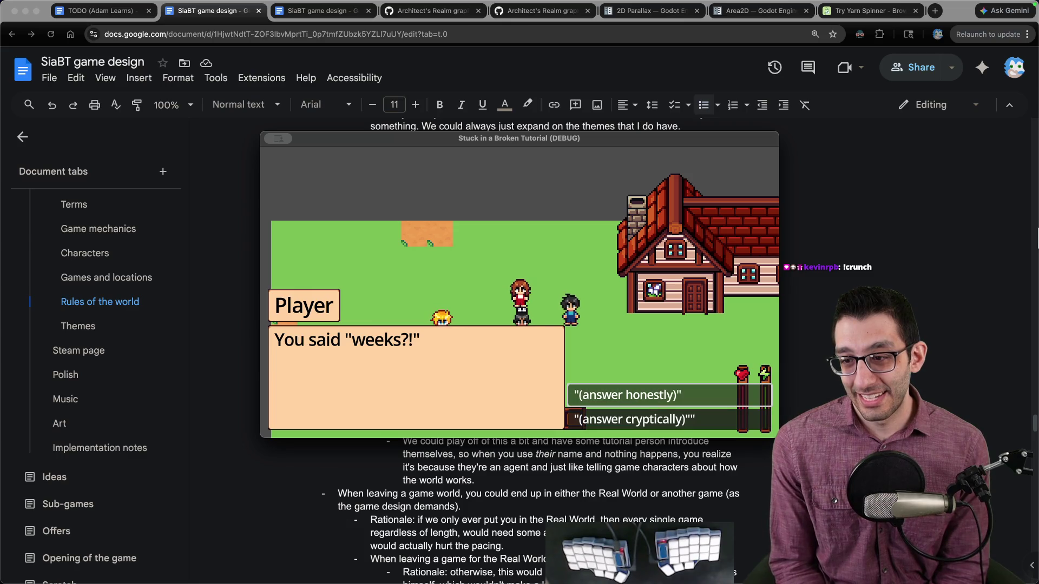
{"action": "key", "text": "Return"}
{"action": "key", "text": "Return"}
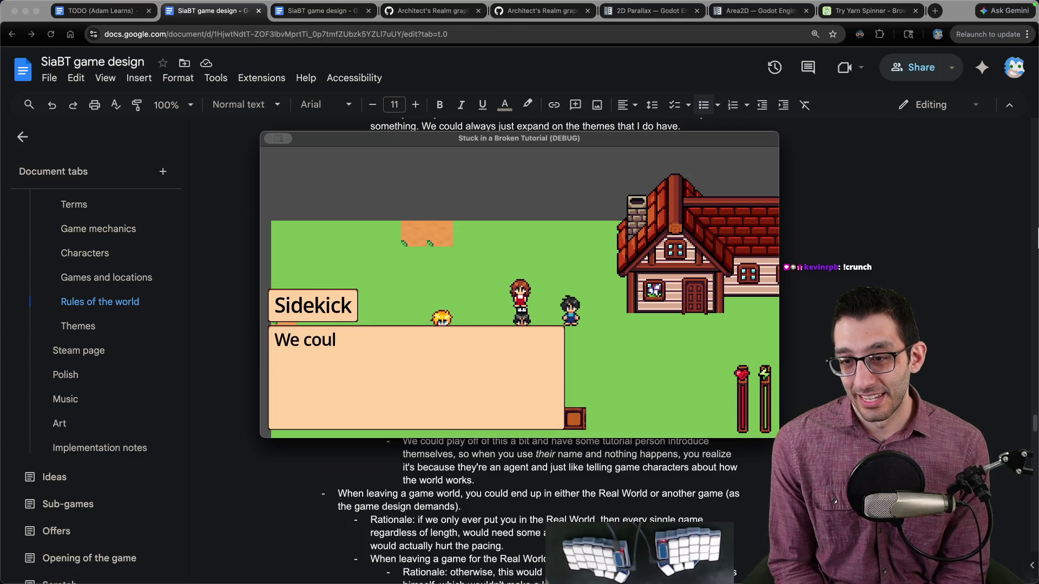
{"action": "key", "text": "Return"}
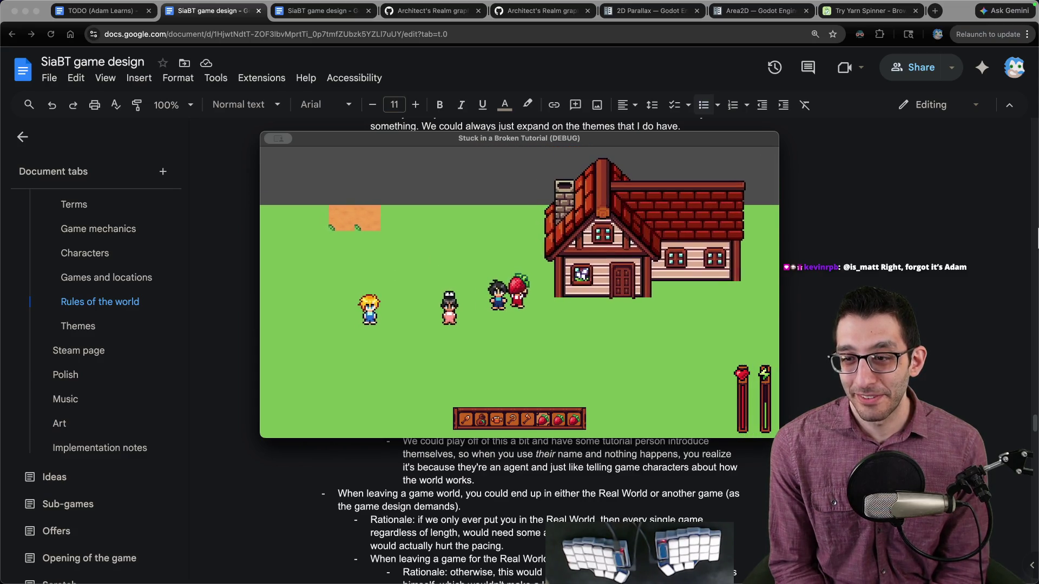
- Pause the game and return to the other design doc
{"action": "key", "text": "Escape"}
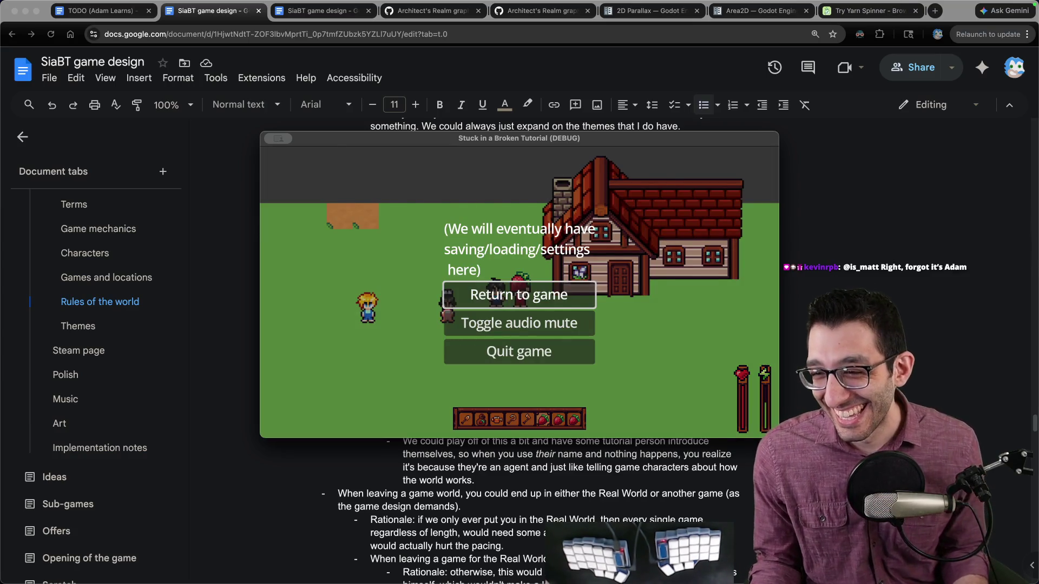
{"action": "left_click", "coordinate": [715, 285]}
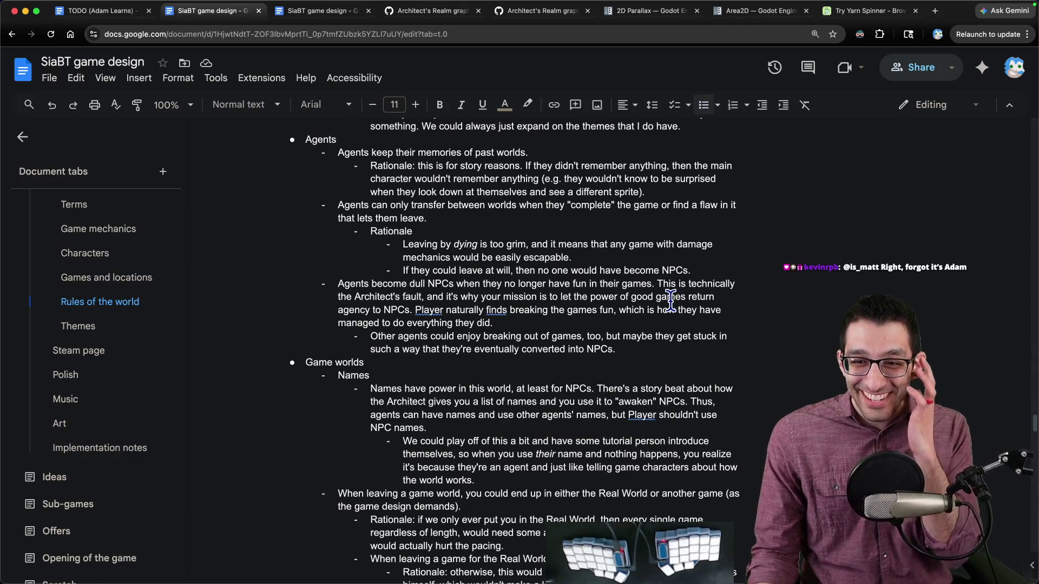
{"action": "key", "text": "ctrl+Tab"}
- Add a Scratch note suggesting these are the biggest strawberries Sidekick has ever seen
{"action": "scroll", "coordinate": [459, 258], "scroll_direction": "down", "scroll_amount": 10}
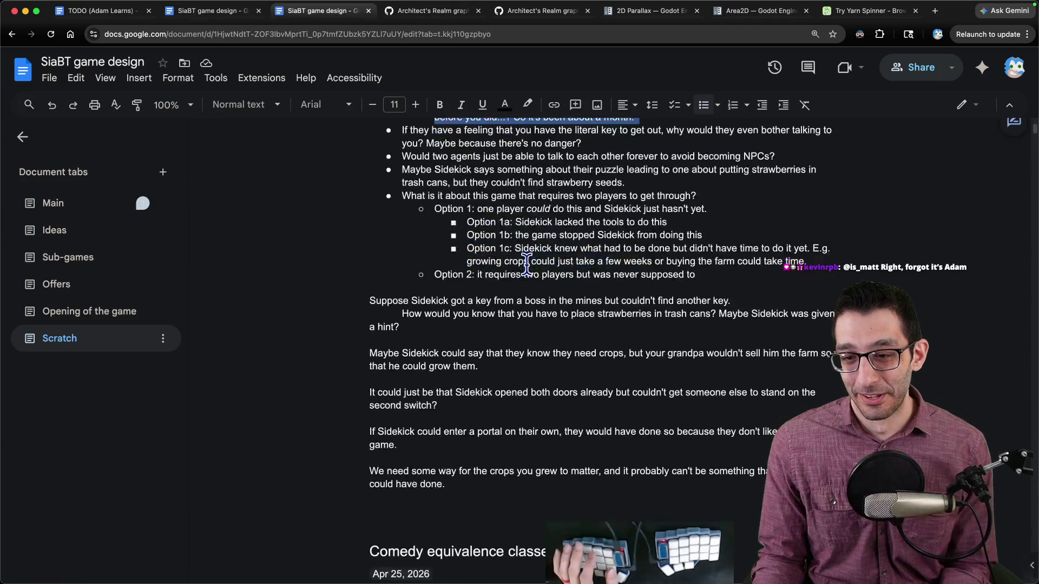
{"action": "scroll", "coordinate": [496, 262], "scroll_direction": "up", "scroll_amount": 5}
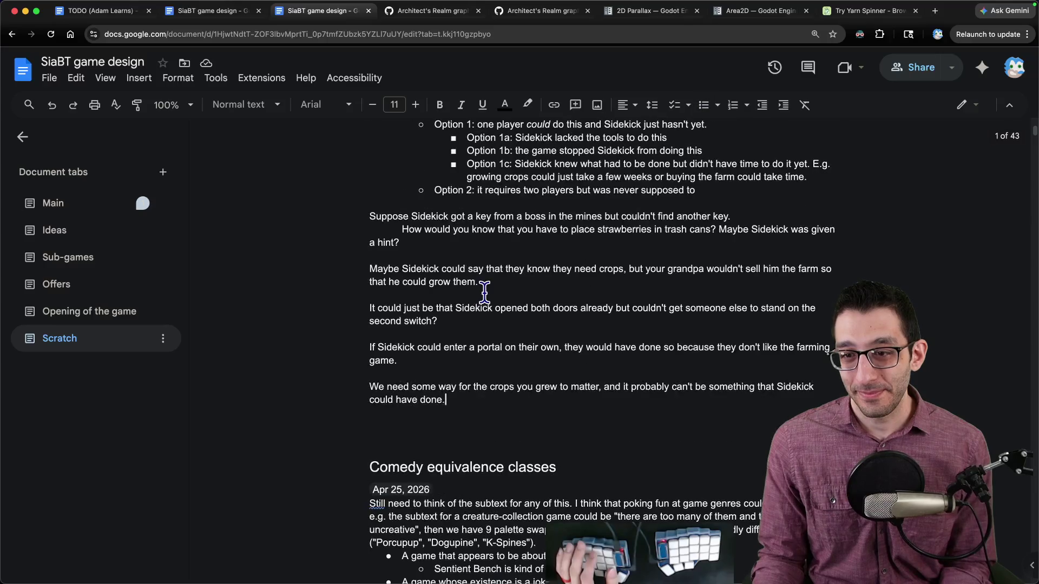
{"action": "key", "text": "Return"}
{"action": "key", "text": "Return"}
{"action": "type", "text": "I"}
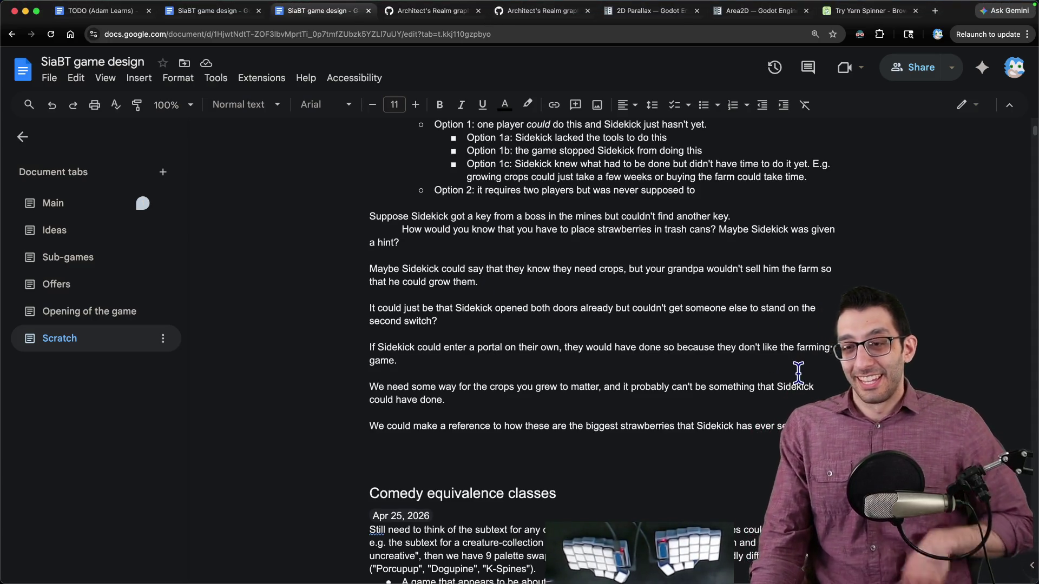
{"action": "scroll", "coordinate": [786, 384], "scroll_direction": "down", "scroll_amount": 3}
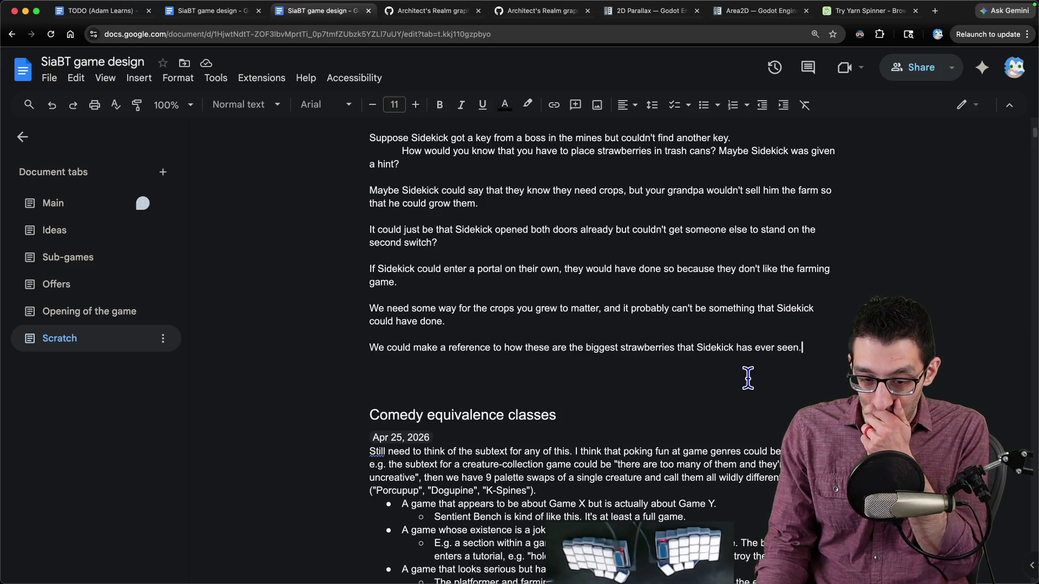
{"action": "scroll", "coordinate": [748, 378], "scroll_direction": "up", "scroll_amount": 2}
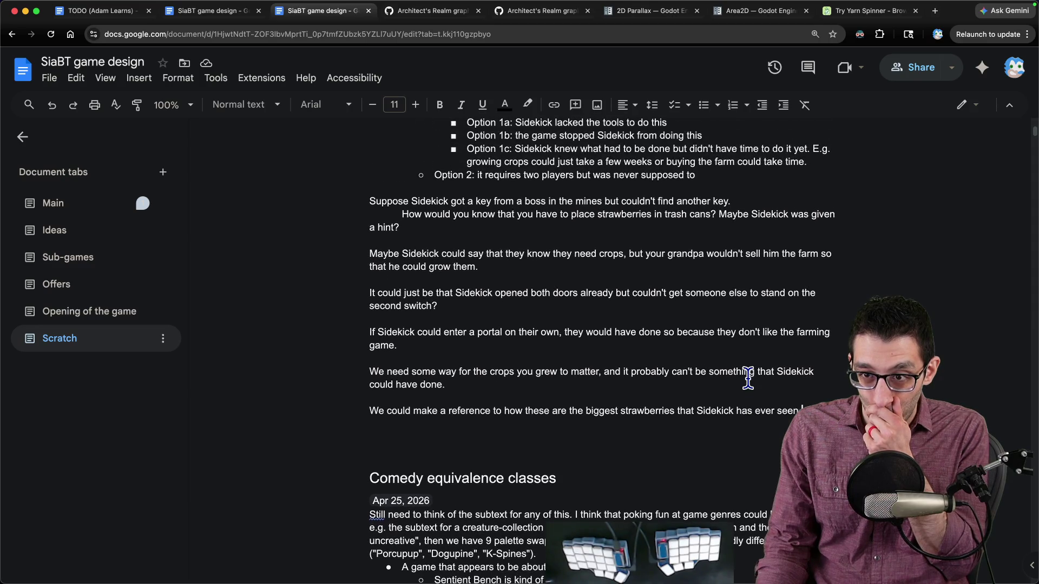
{"action": "scroll", "coordinate": [747, 378], "scroll_direction": "up", "scroll_amount": 5}
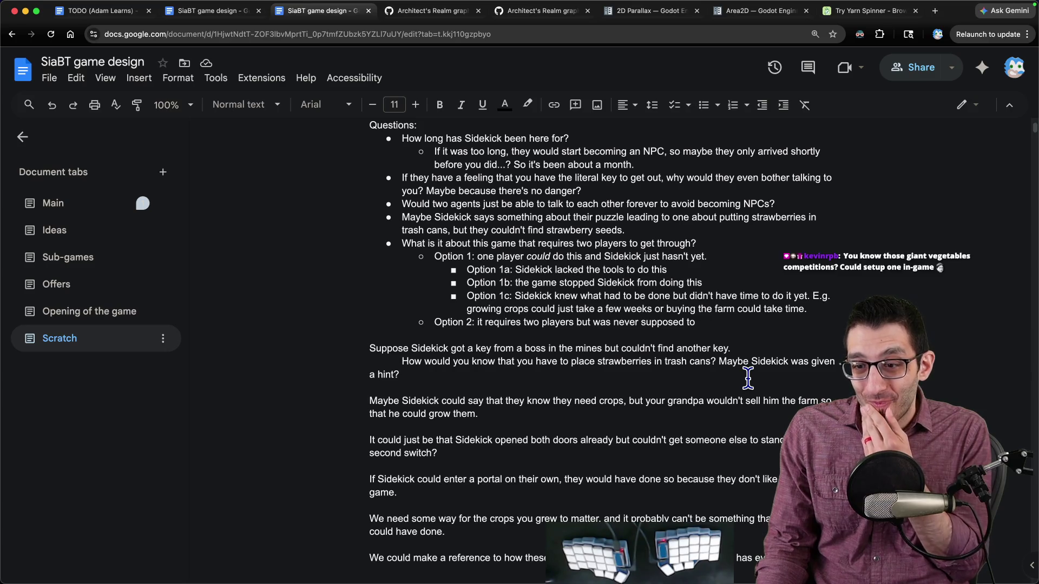
{"action": "scroll", "coordinate": [748, 378], "scroll_direction": "down", "scroll_amount": 1}
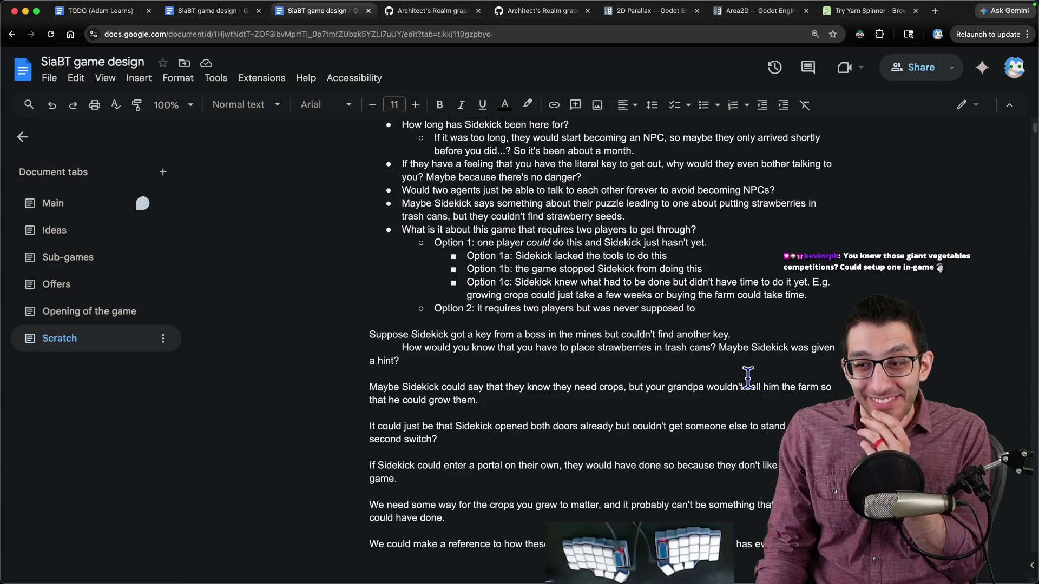
{"action": "scroll", "coordinate": [748, 379], "scroll_direction": "down", "scroll_amount": 9}
{"action": "left_click", "coordinate": [715, 549]}
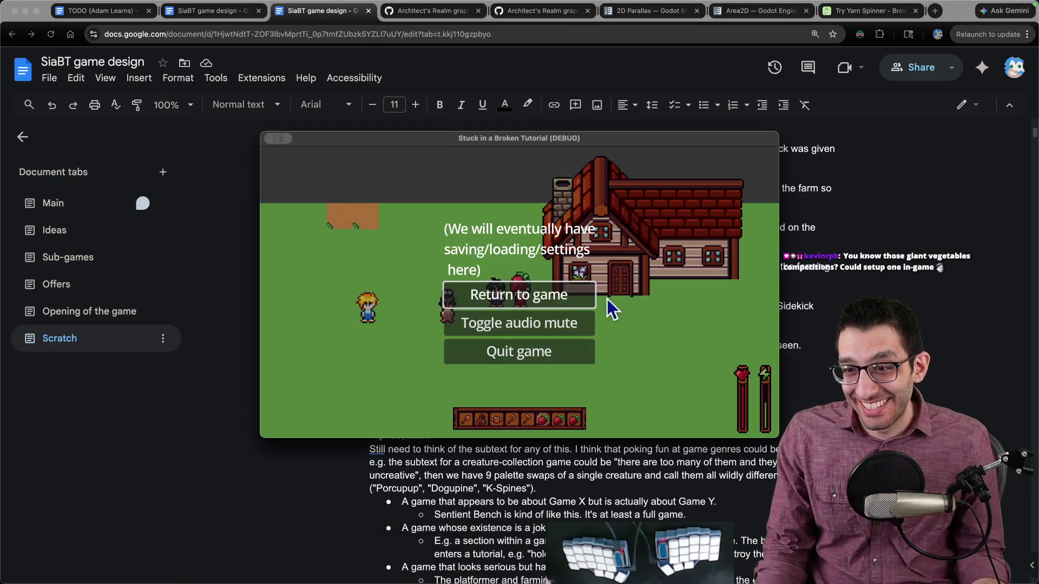
- Resume the game and take a Shottr screenshot of the three characters by the farmhouse
{"action": "key", "text": "Escape"}
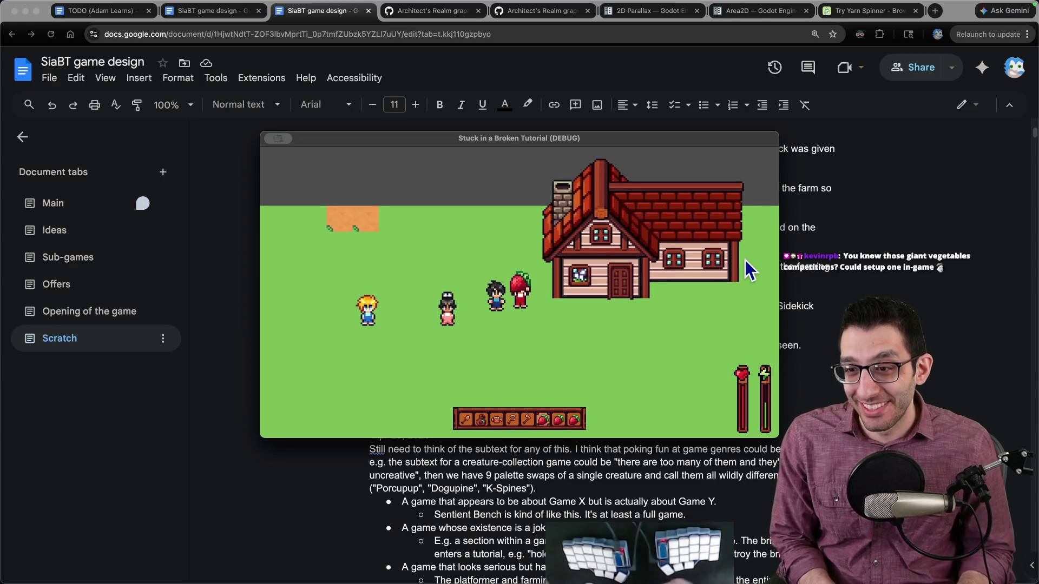
{"action": "key", "text": "super+shift+4"}
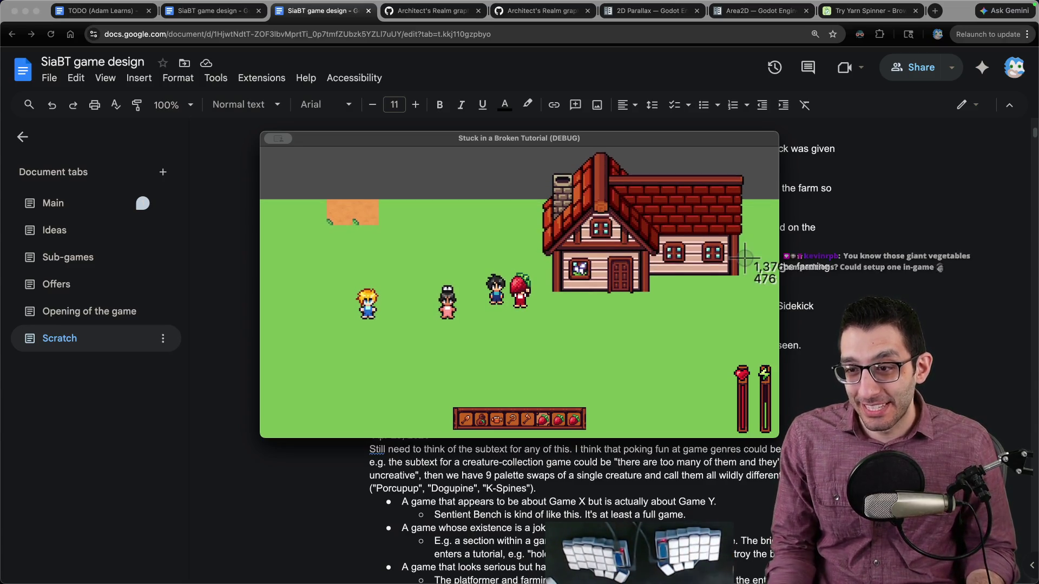
{"action": "left_click_drag", "start_coordinate": [416, 238], "coordinate": [574, 389]}
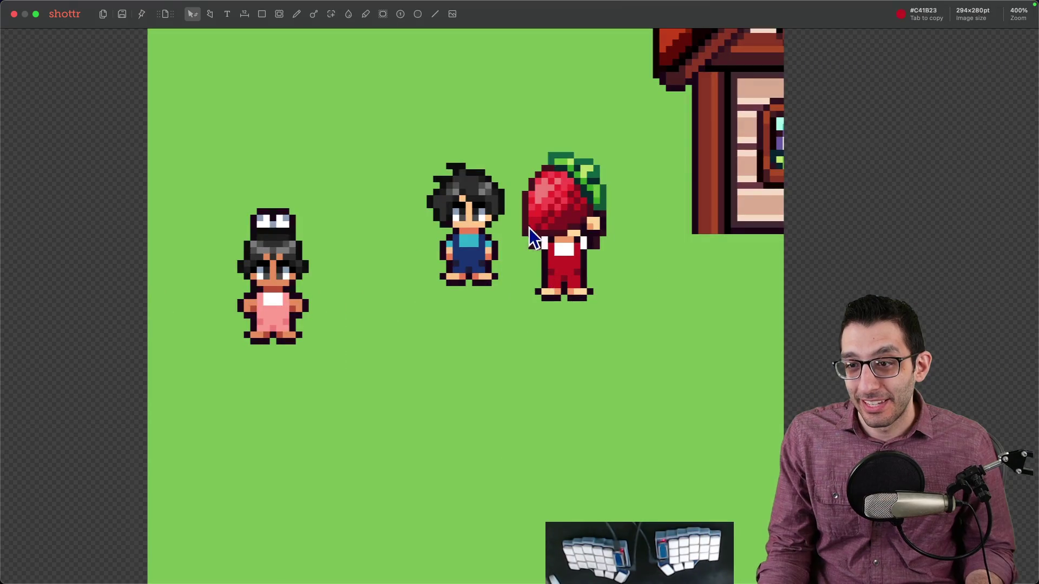
{"action": "key", "text": "c"}
{"action": "left_click_drag", "start_coordinate": [421, 163], "coordinate": [510, 234]}
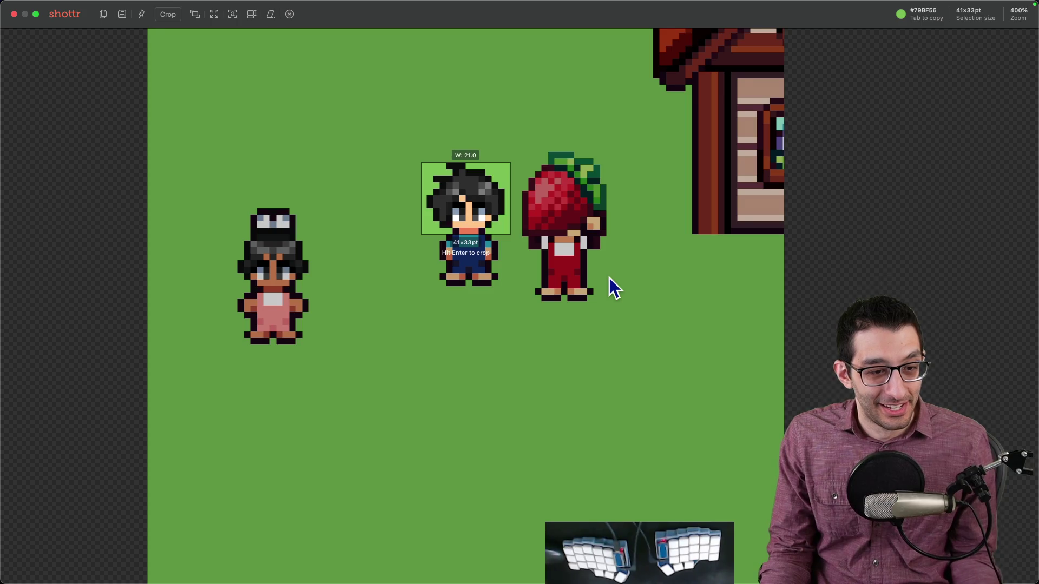
{"action": "key", "text": "super+c"}
- Return to the browser and look up the world's largest strawberry
{"action": "key", "text": "super+Tab"}
{"action": "key", "text": "super+space"}
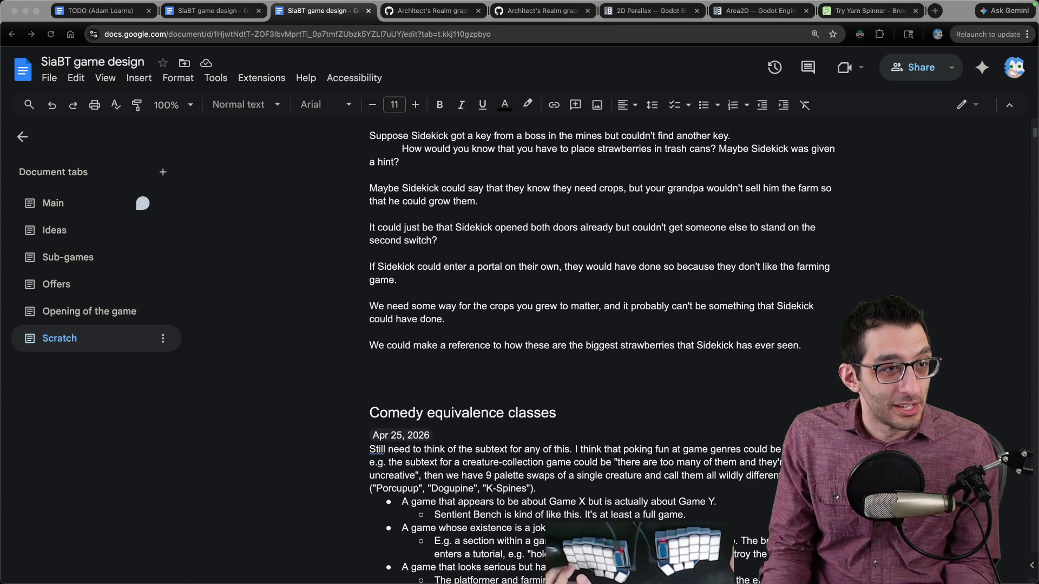
{"action": "key", "text": "ctrl+alt+Left"}
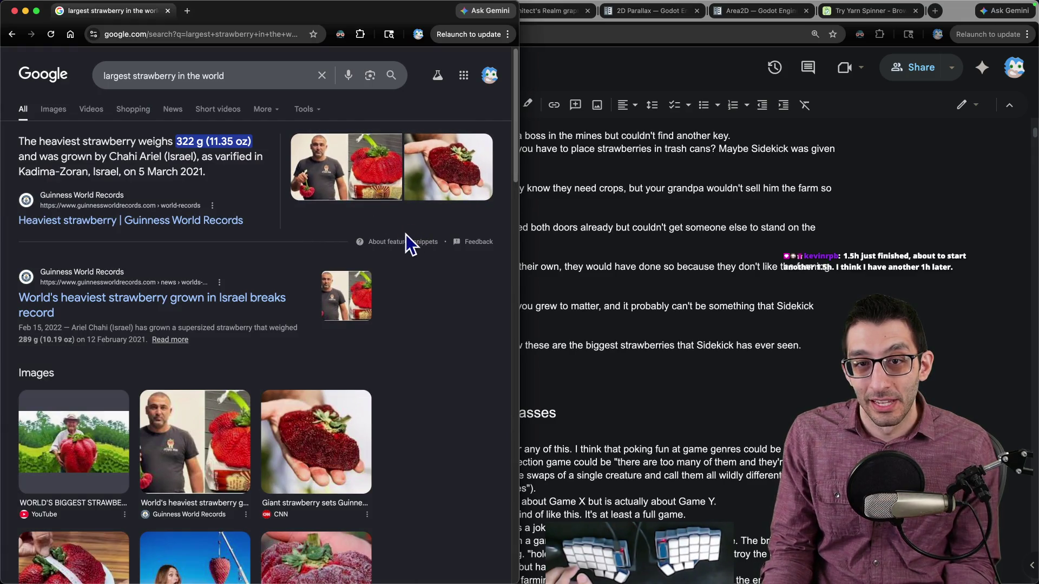
- Check the record strawberry's weight of 322 g, then close the search results window
{"action": "left_click_drag", "start_coordinate": [206, 142], "coordinate": [232, 138]}
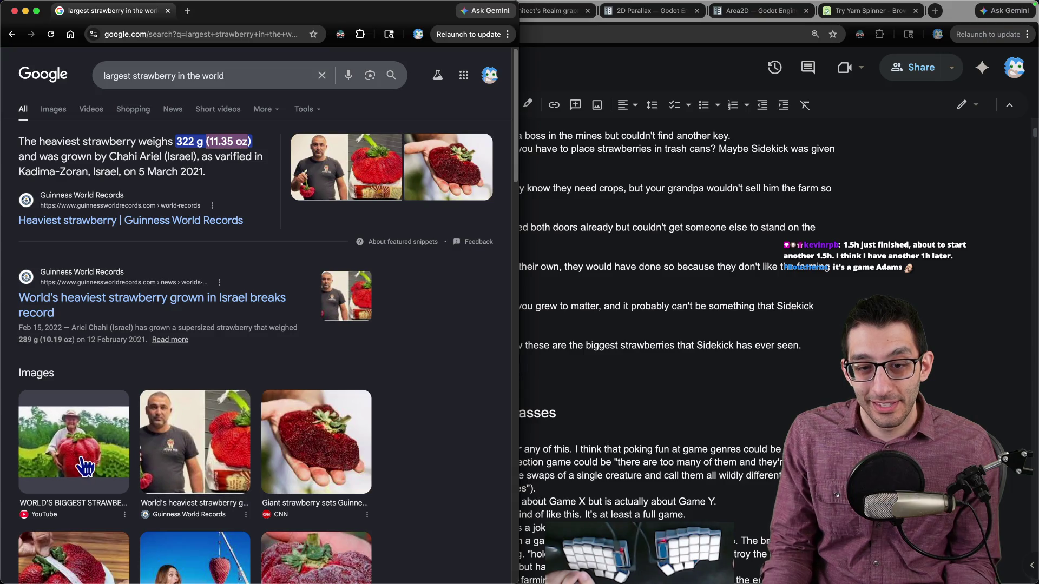
{"action": "scroll", "coordinate": [492, 335], "scroll_direction": "down", "scroll_amount": 2}
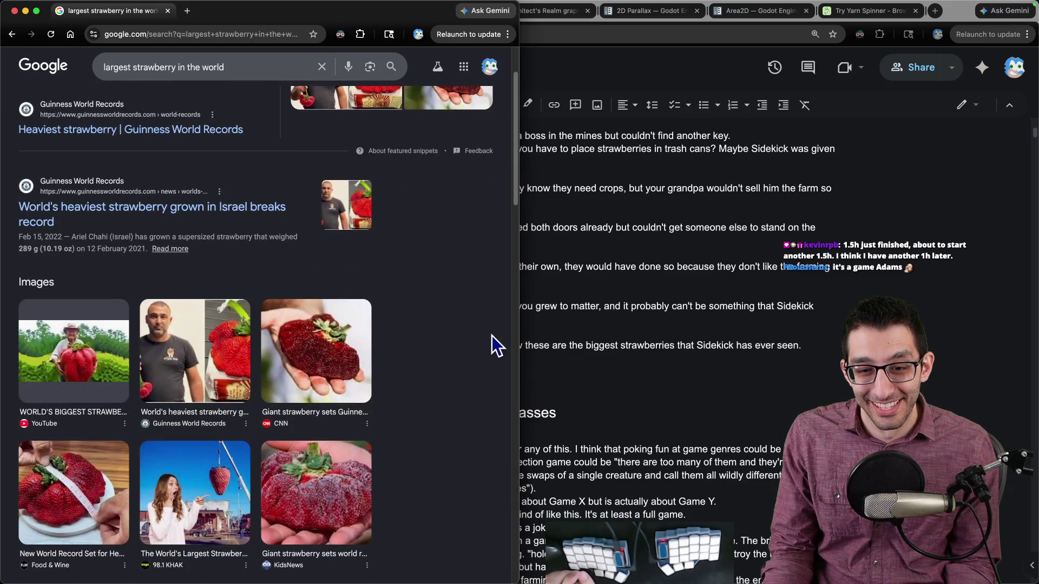
{"action": "scroll", "coordinate": [492, 335], "scroll_direction": "up", "scroll_amount": 2}
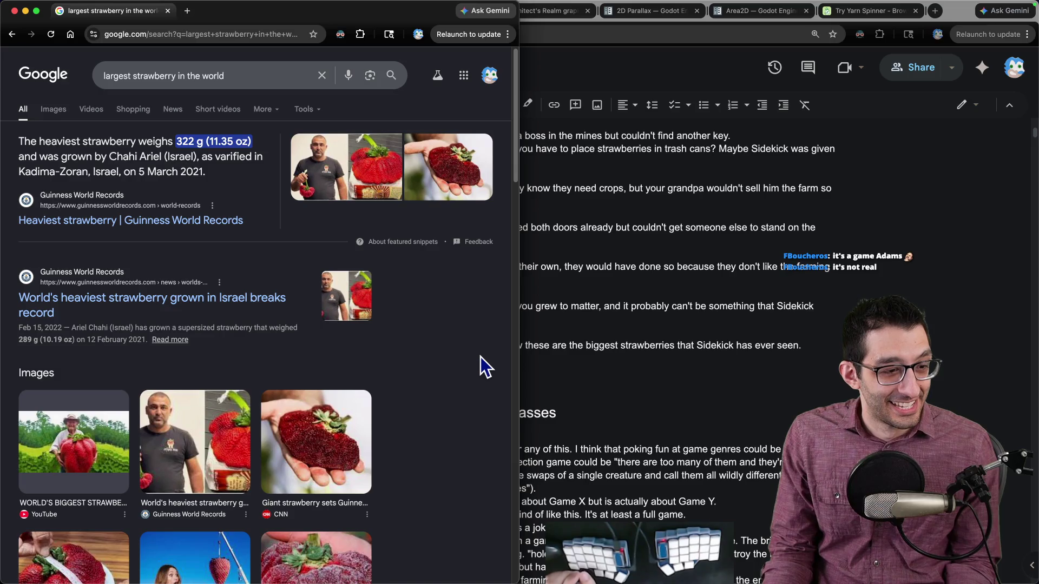
{"action": "key", "text": "super+w"}
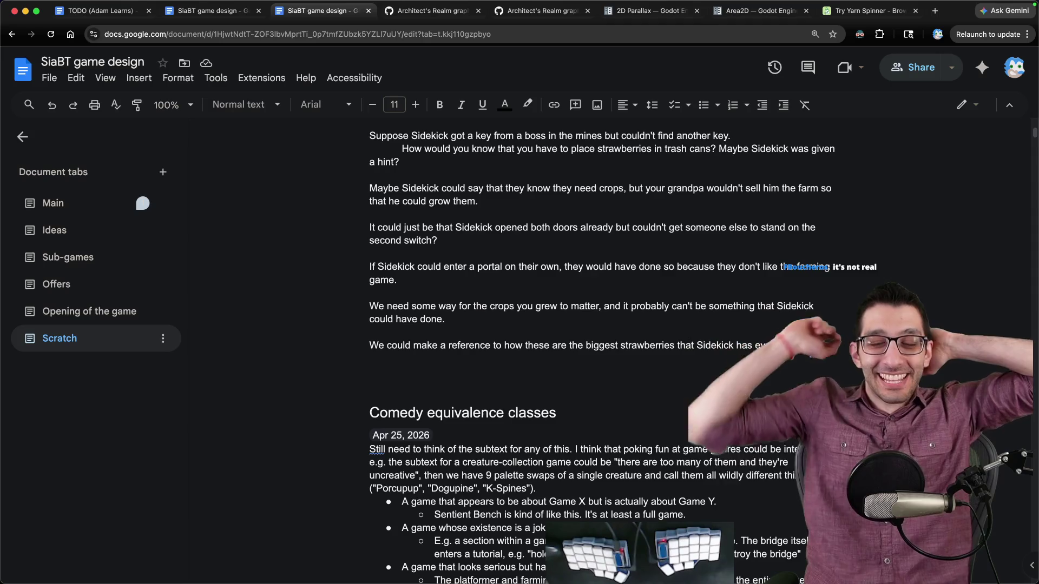
- Glance at the running game, then start an empty line below the biggest-strawberries note
{"action": "mouse_move", "coordinate": [639, 563]}
{"action": "left_click", "coordinate": [747, 560]}
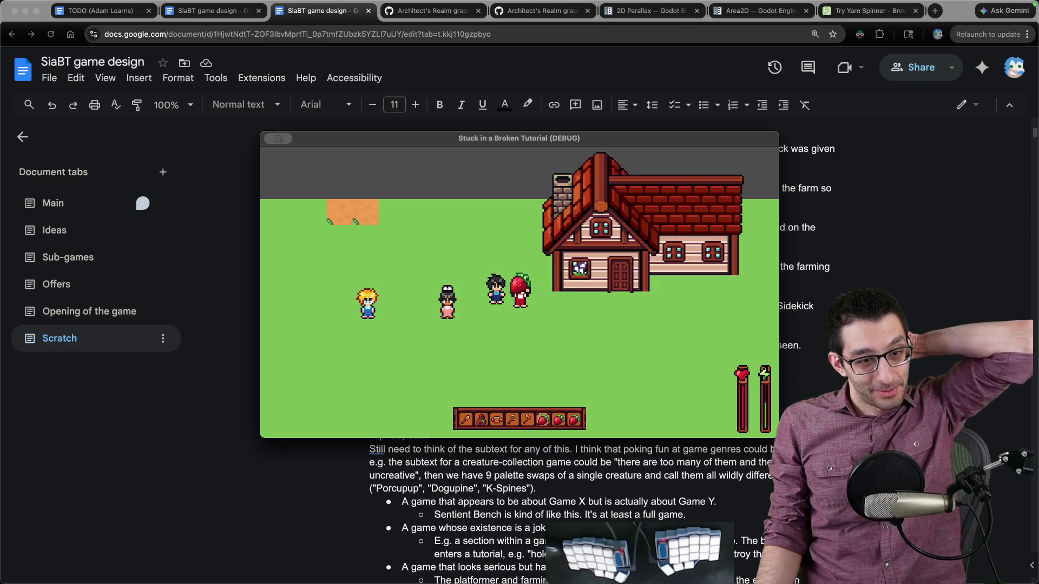
{"action": "left_click", "coordinate": [918, 294]}
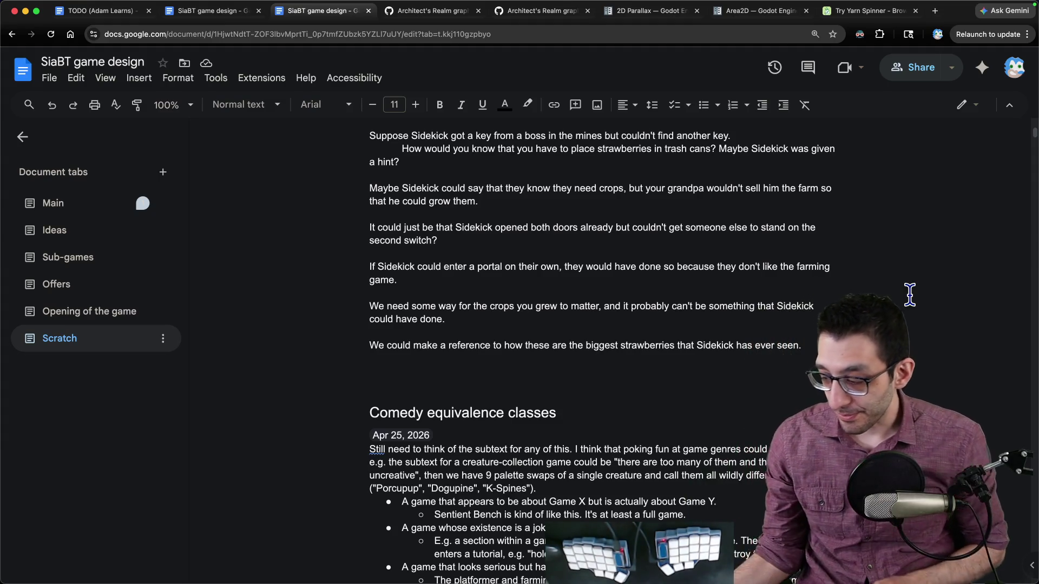
{"action": "key", "text": "Return"}
{"action": "key", "text": "Return"}
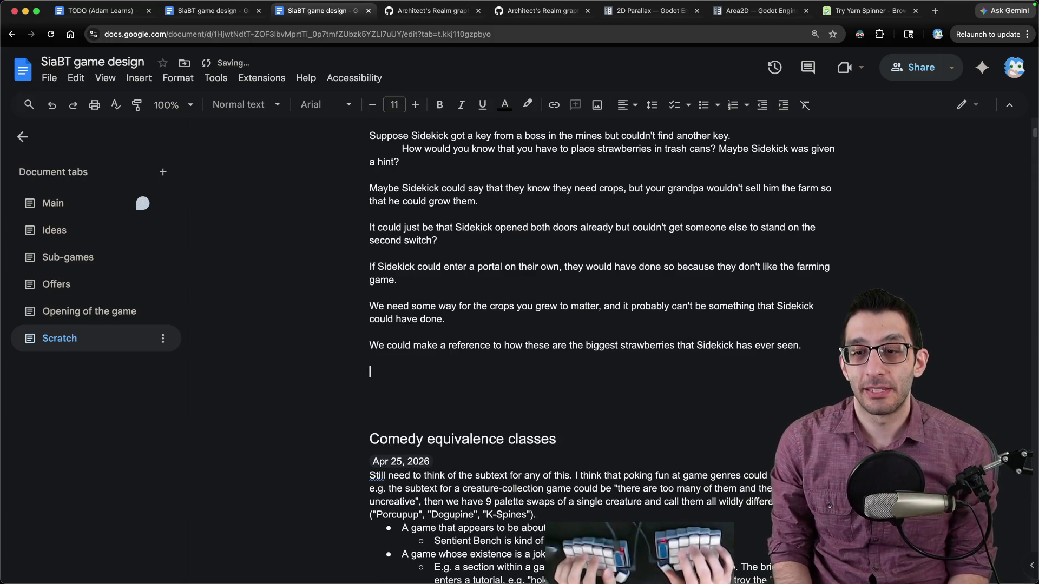
- Start a 'Plan so far:' bullet list: you chat, then Sidekick says you're supposed to get out
{"action": "type", "text": "Plan so far:"}
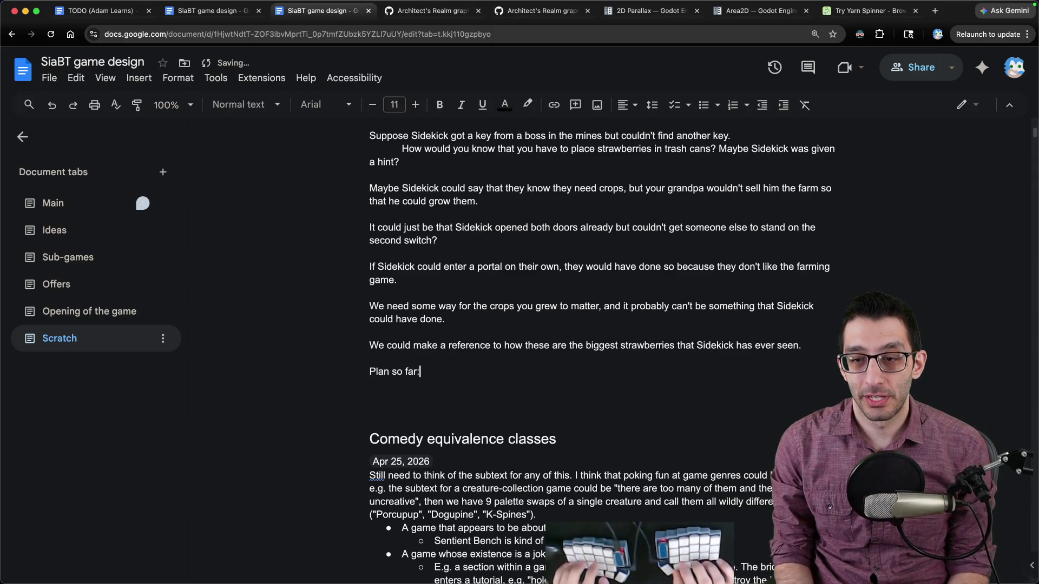
{"action": "key", "text": "Return"}
{"action": "key", "text": "ctrl+shift+8"}
{"action": "type", "text": "You chat for a bit."}
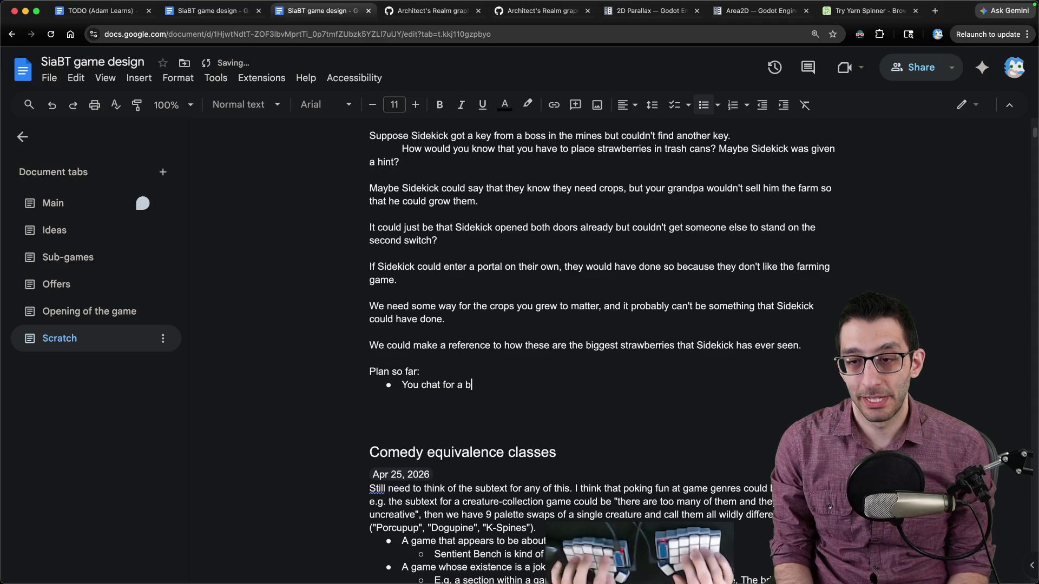
{"action": "key", "text": "Return"}
{"action": "type", "text": "Sidekick eventually tells you that"}
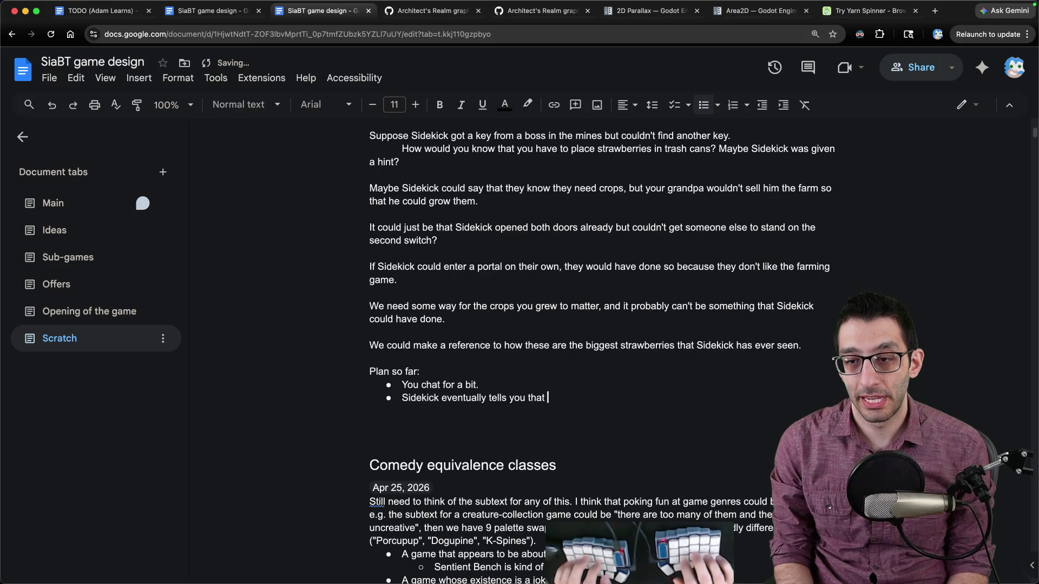
{"action": "type", "text": "you're supposed to get the key to"}
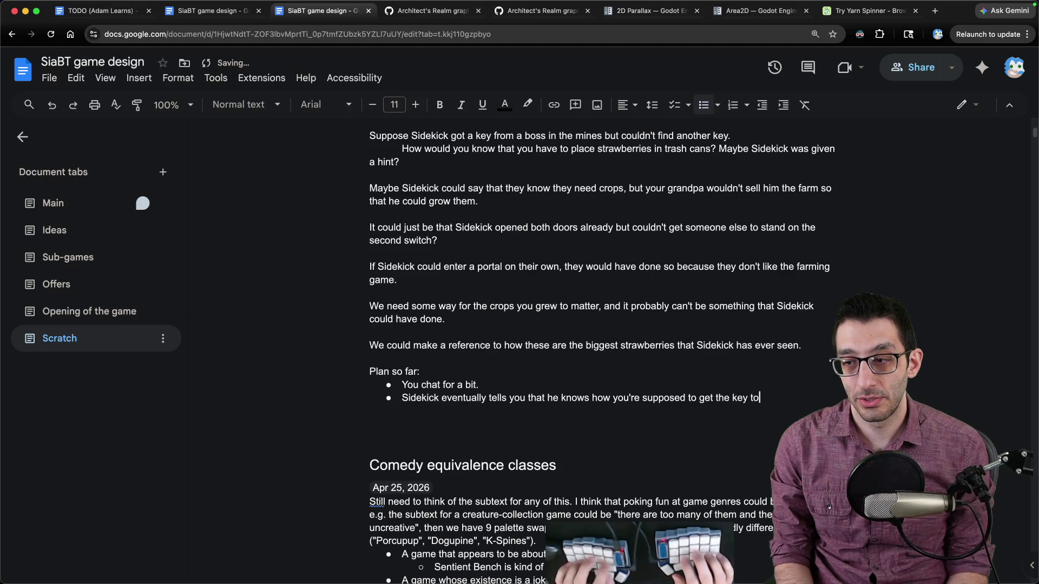
{"action": "type", "text": " get out."}
- Add a bullet where he asks if you have crops, with a sub-bullet about going up to him
{"action": "key", "text": "Return"}
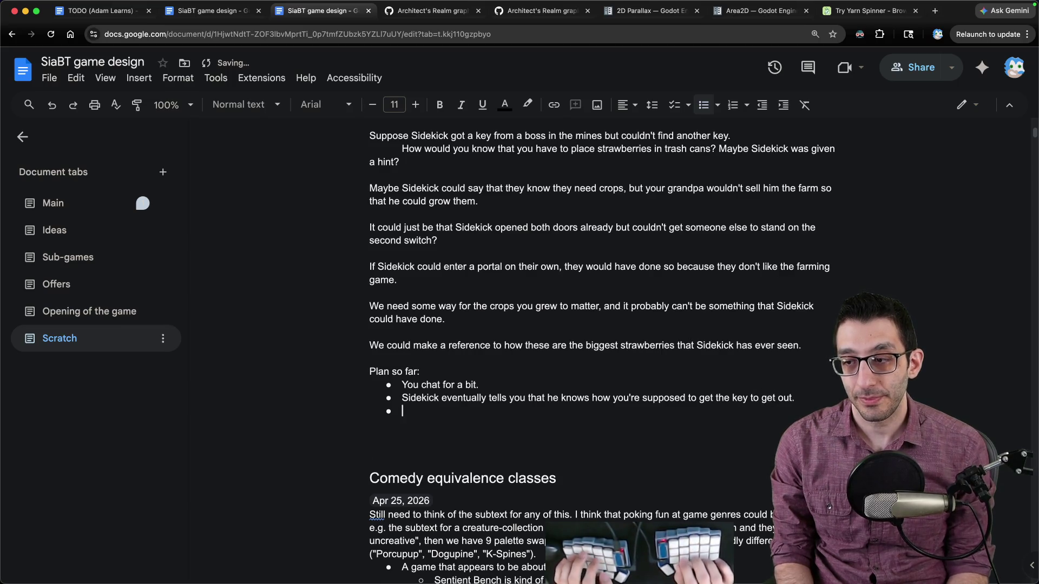
{"action": "type", "text": "He asks y"}
{"action": "type", "text": "if you have crops"}
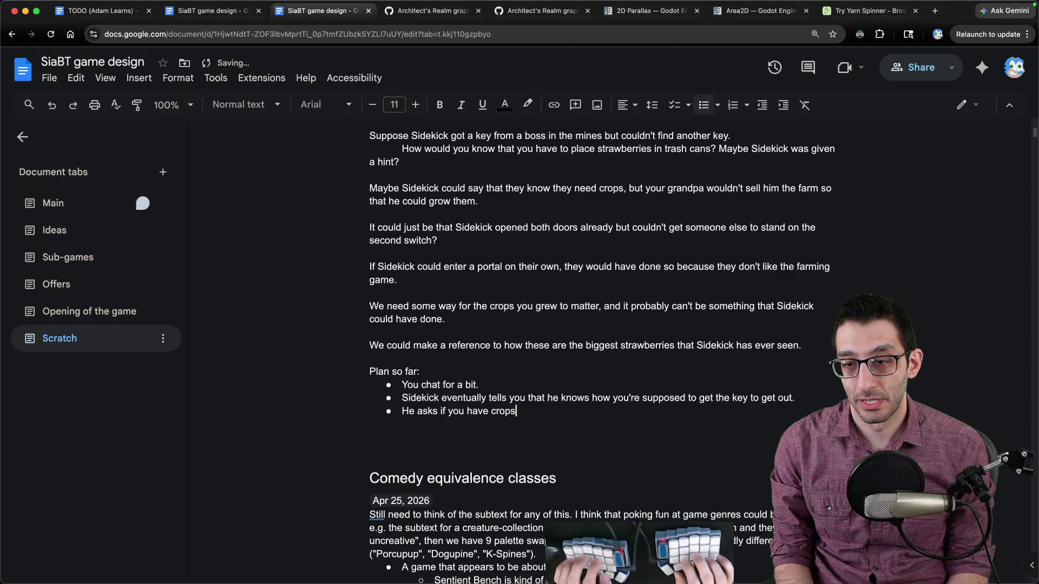
{"action": "key", "text": "super+shift+Left"}
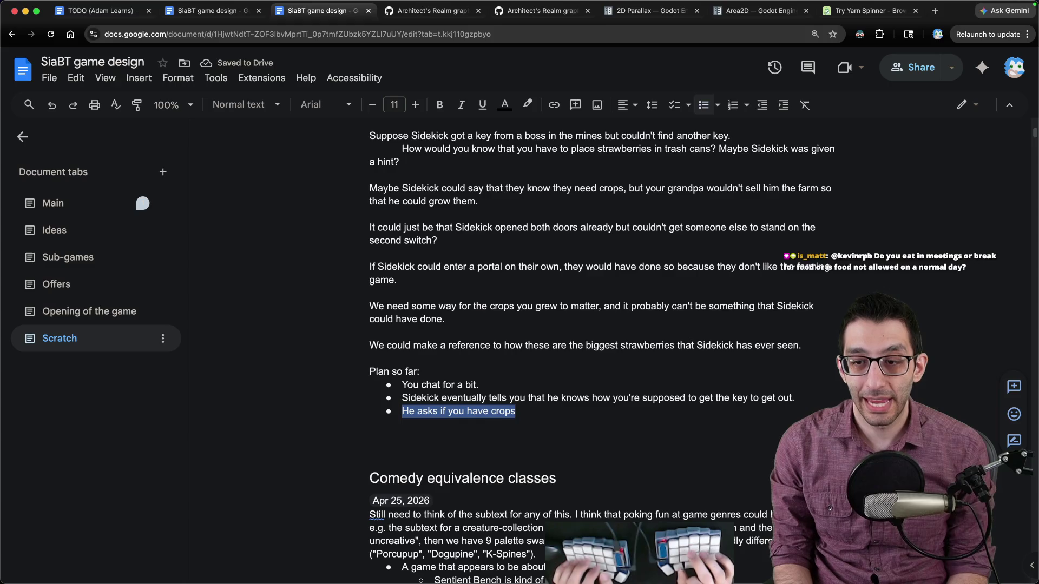
{"action": "key", "text": "Right"}
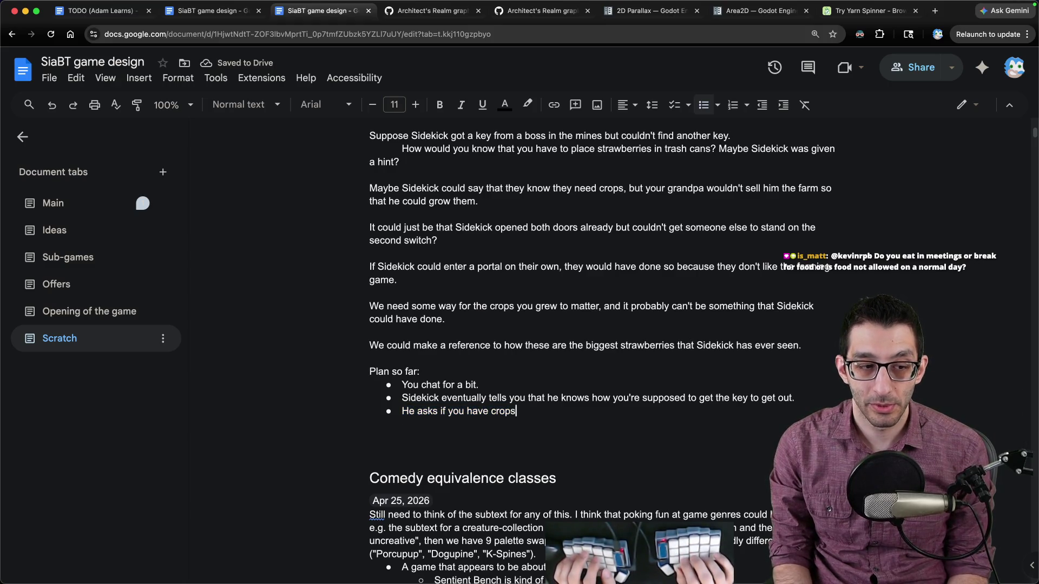
{"action": "key", "text": "Return"}
{"action": "key", "text": "Tab"}
{"action": "type", "text": "his would"}
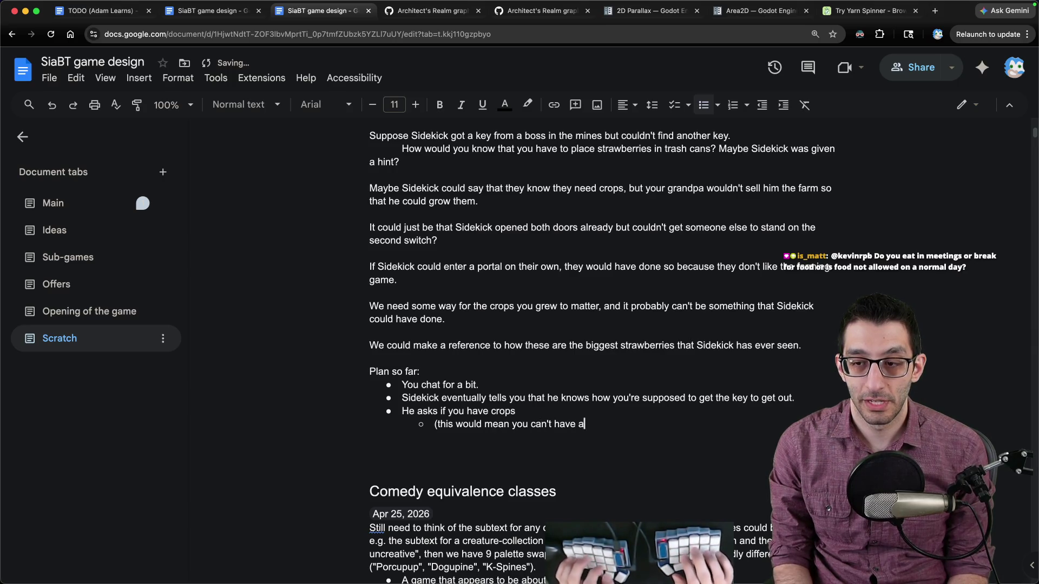
{"action": "type", "text": " when you go up to him)"}
{"action": "key", "text": "Return"}
{"action": "key", "text": "shift+Tab"}
- Add bullets for showing him the strawberry, his reaction, and throwing them in the trash cans
{"action": "type", "text": "You"}
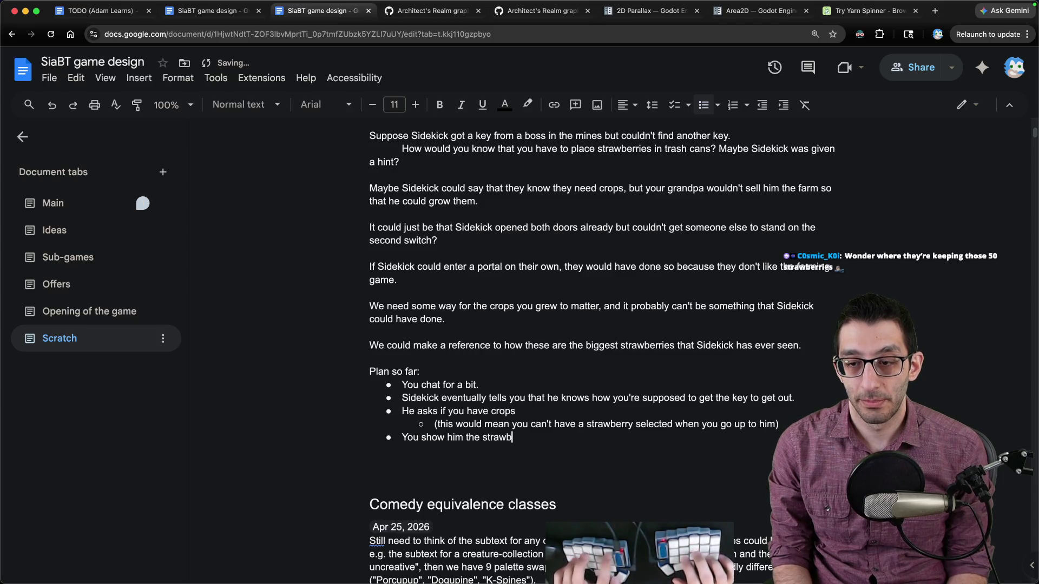
{"action": "key", "text": "Return"}
{"action": "type", "text": "He says that's the biggest"}
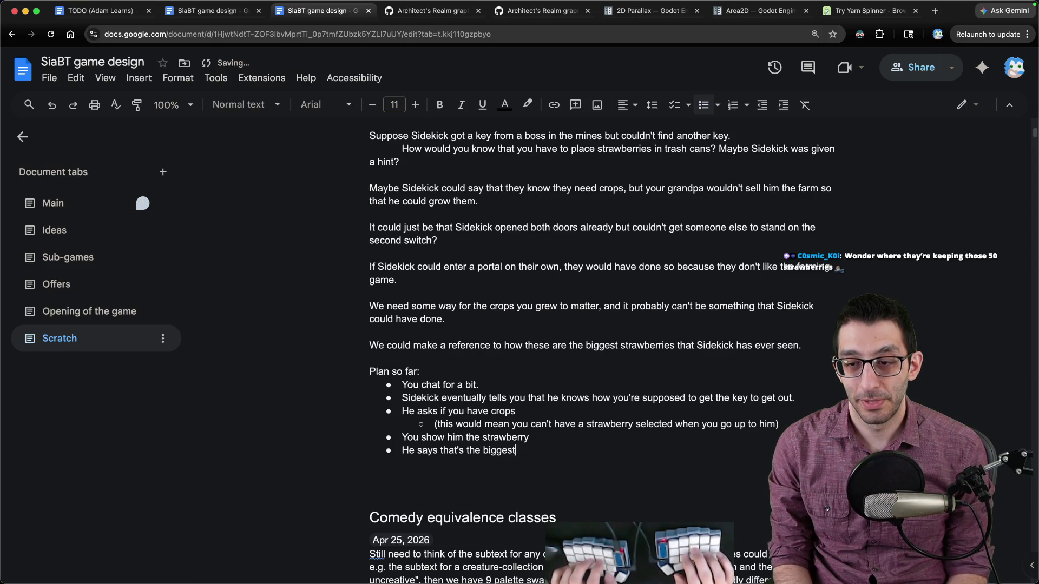
{"action": "type", "text": "s ever seen and says that he"}
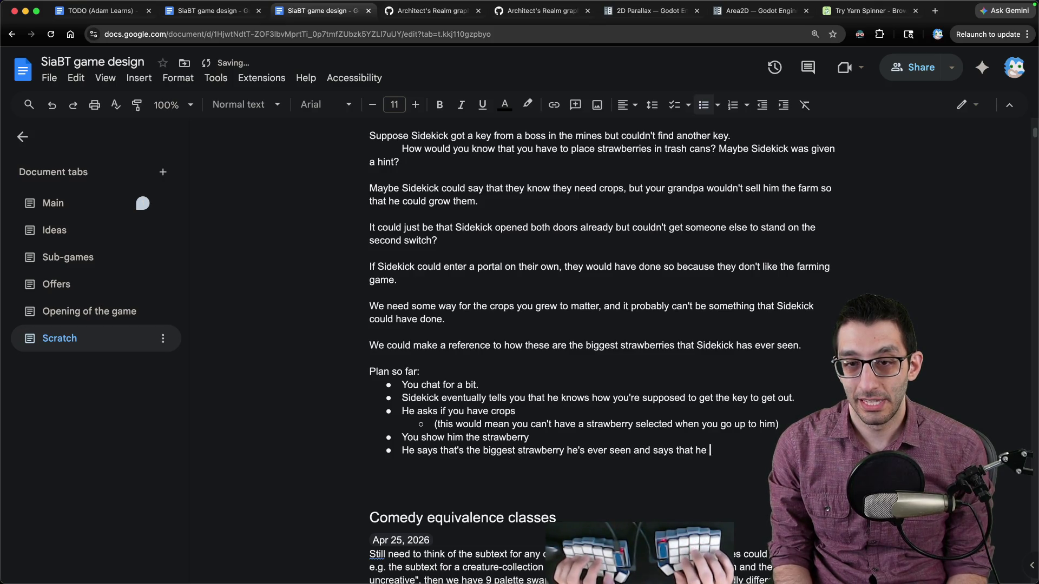
{"action": "key", "text": "alt+BackSpace"}
{"action": "key", "text": "alt+BackSpace"}
{"action": "key", "text": "alt+BackSpace"}
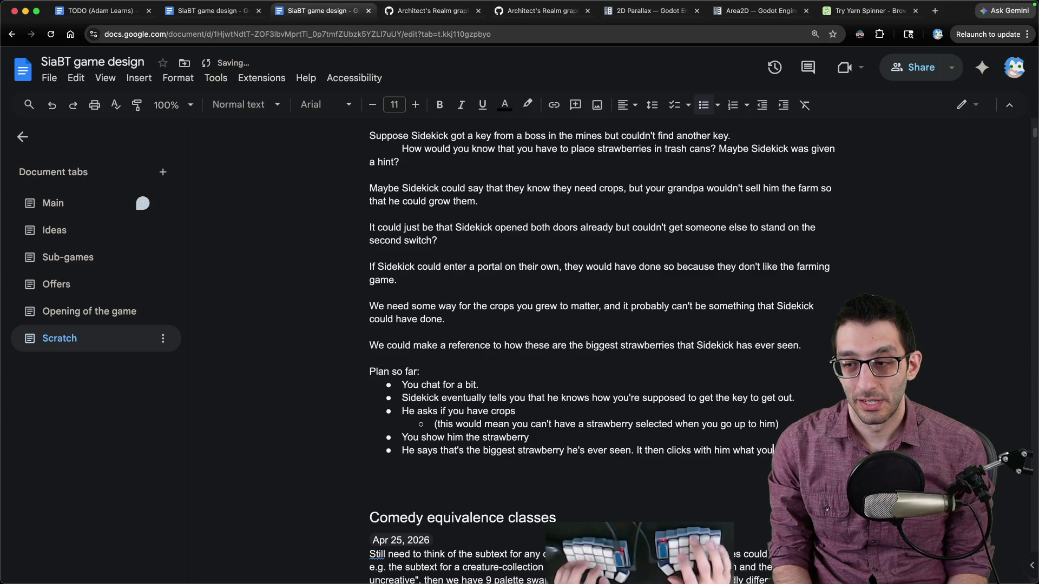
{"action": "type", "text": "to do."}
{"action": "key", "text": "Return"}
{"action": "key", "text": "Tab"}
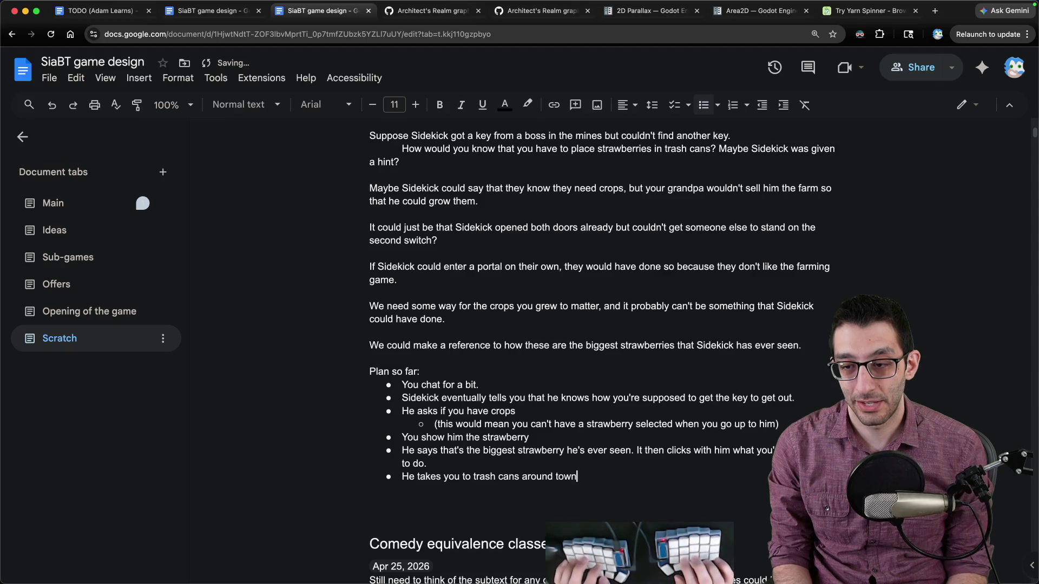
{"action": "type", "text": "; y"}
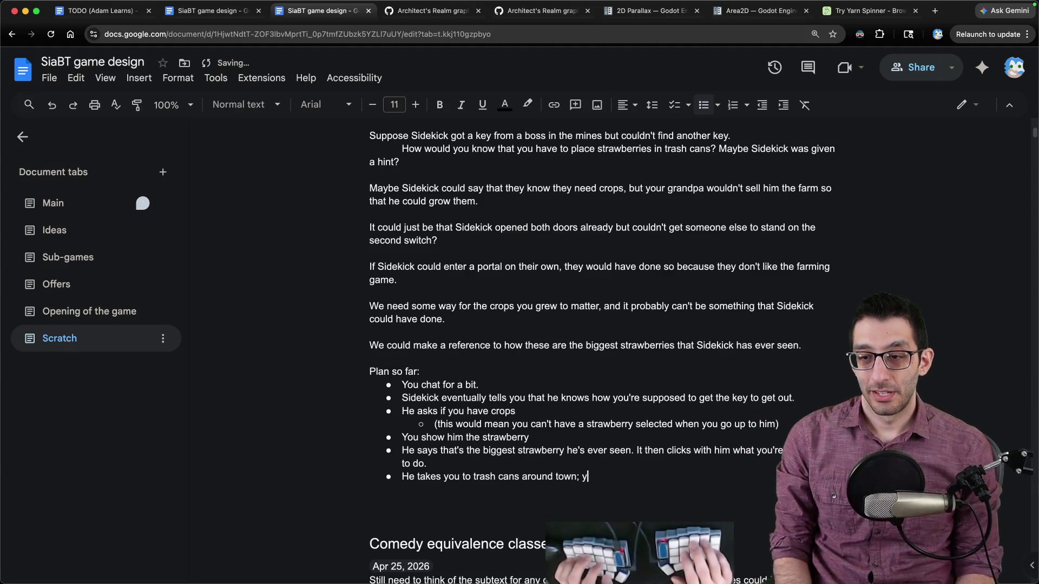
{"action": "type", "text": "ou throw them in."}
- Finish with bullets for the key popping out and Sidekick's hint from the town wizard
{"action": "key", "text": "Return"}
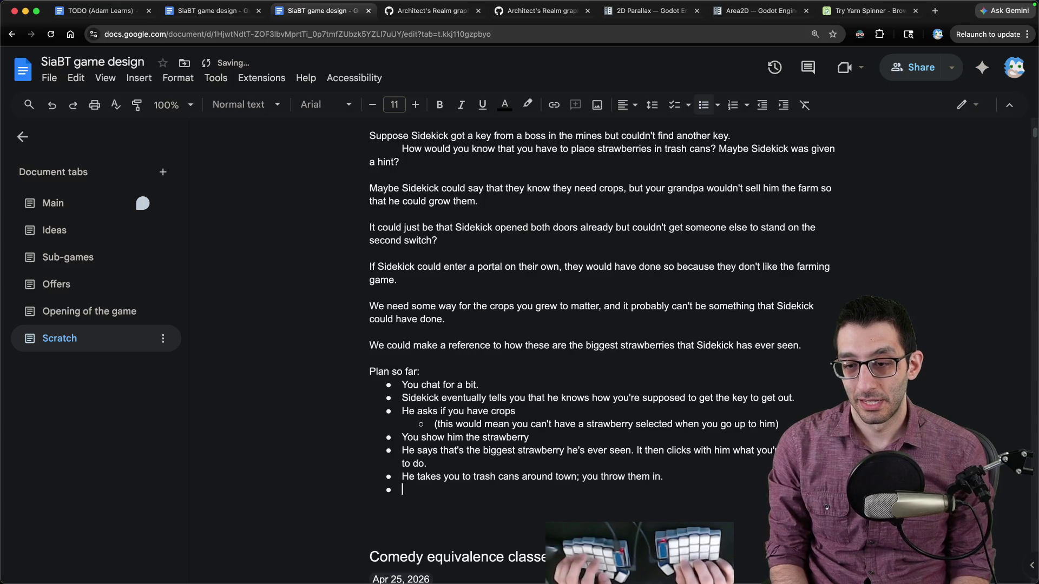
{"action": "type", "text": "A key pops out."}
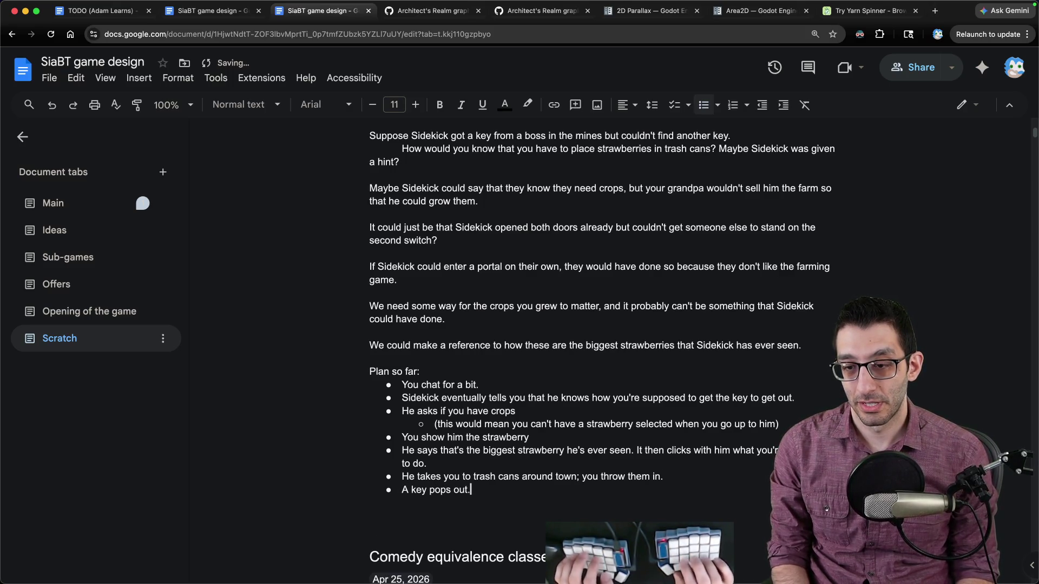
{"action": "key", "text": "Return"}
{"action": "type", "text": "He says he got a hint for thi"}
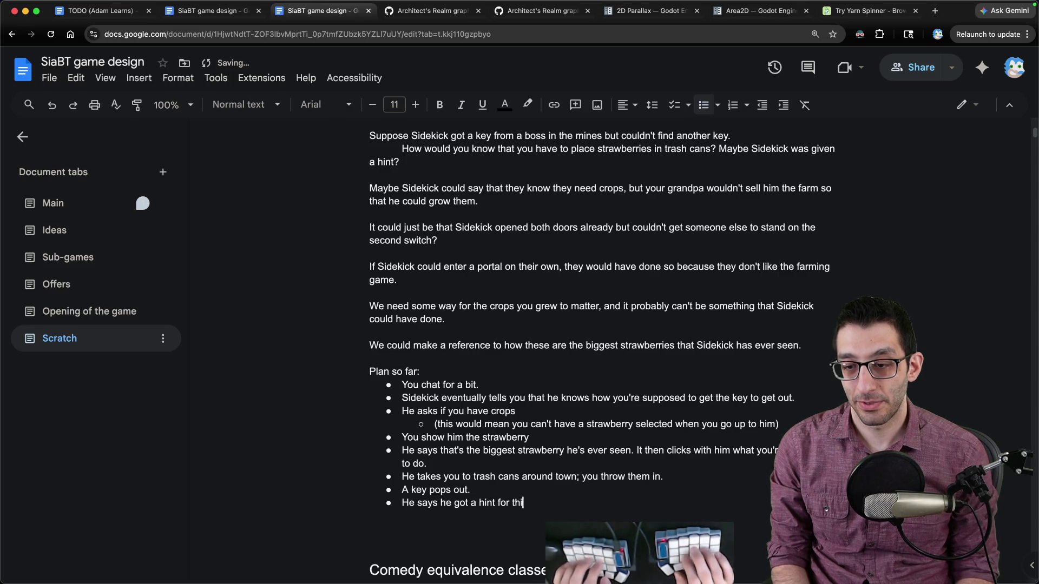
{"action": "type", "text": "d."}
{"action": "key", "text": "super+shift+Left"}
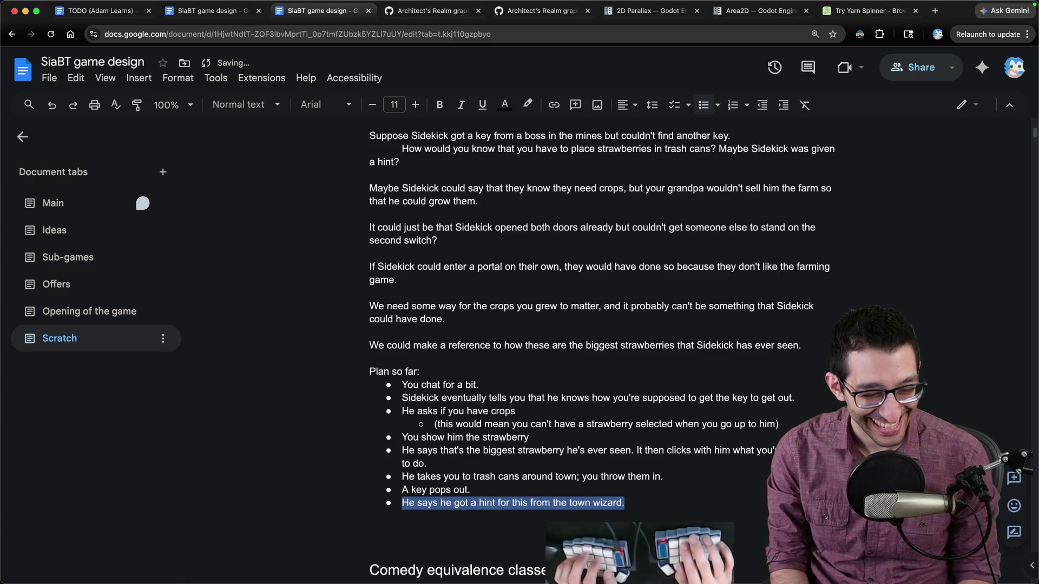
{"action": "key", "text": "Right"}
{"action": "scroll", "coordinate": [735, 309], "scroll_direction": "down", "scroll_amount": 3}
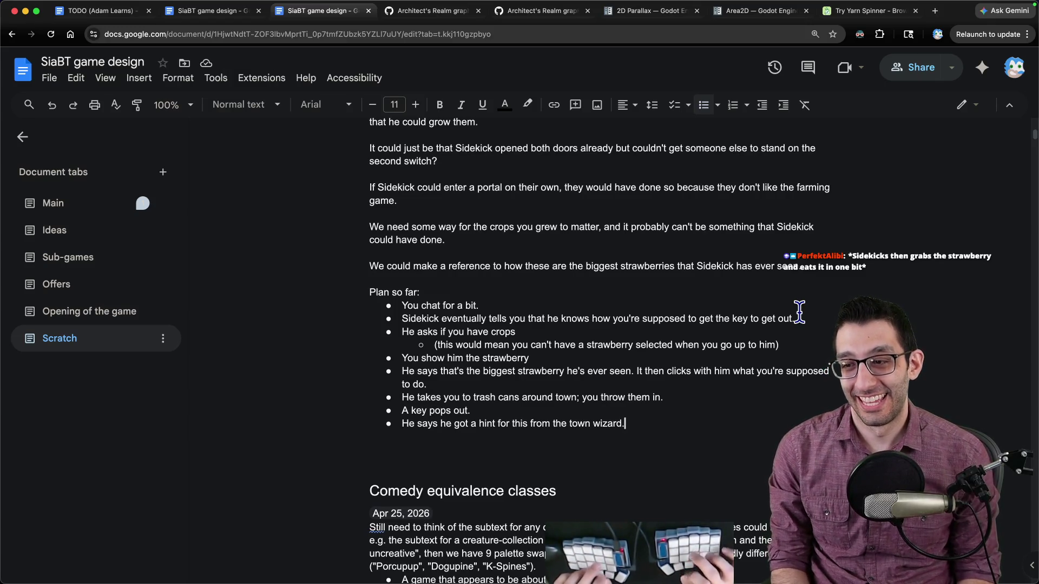
- Add the bullet 'He leads you to the community center where you can unlock the other door.'
{"action": "key", "text": "Return"}
{"action": "type", "text": "He leads you to the community"}
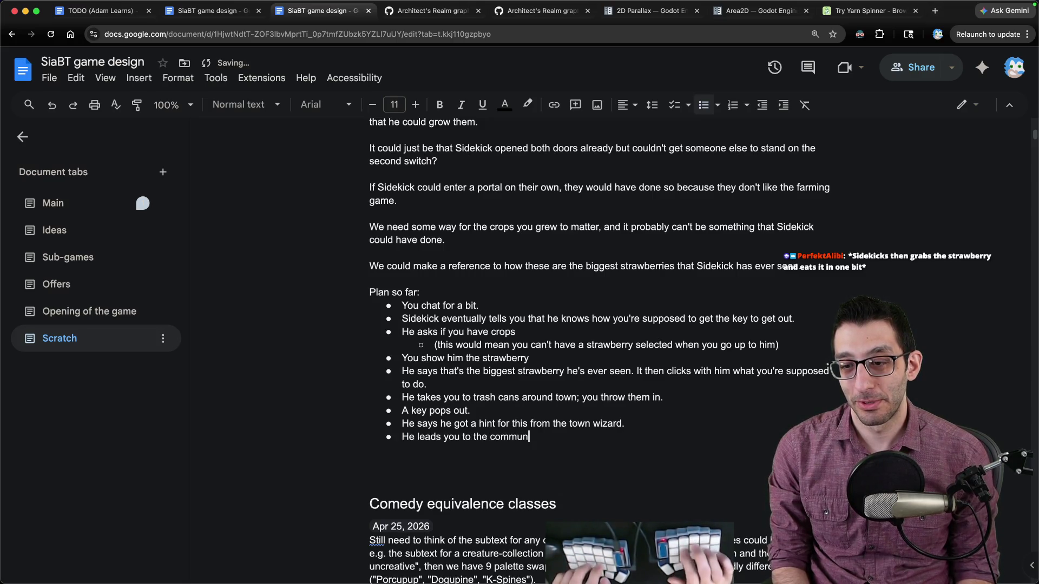
{"action": "type", "text": " center where you ca"}
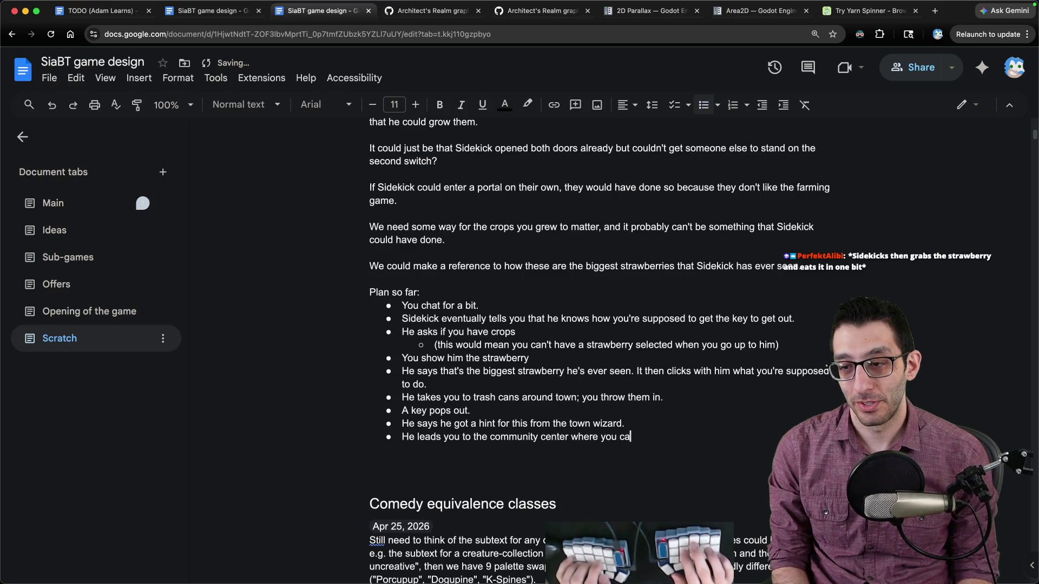
{"action": "type", "text": "n unlock the other door."}
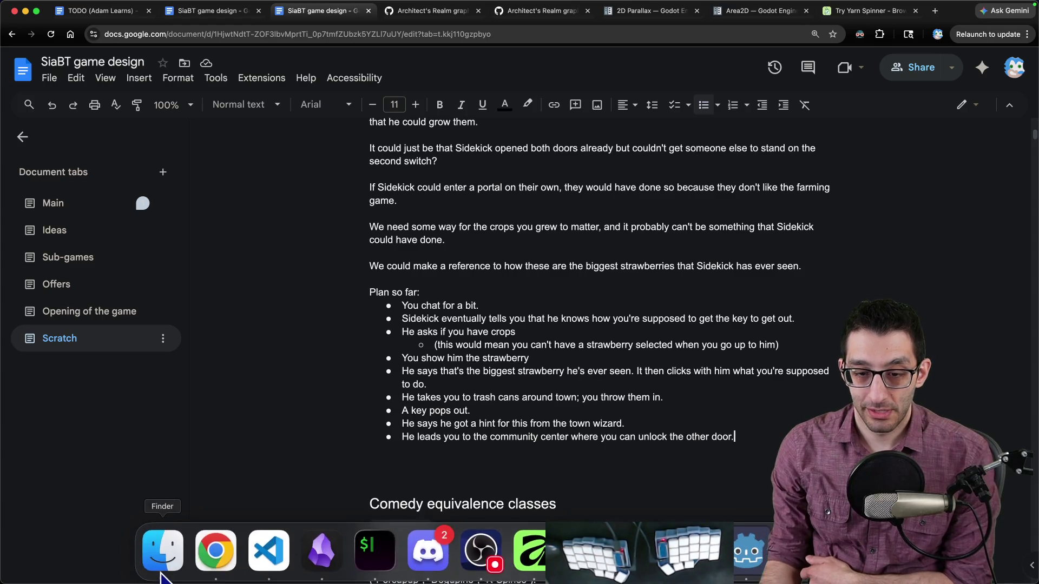
- In Finder, navigate back up to the Farm RPG asset pack folder
{"action": "left_click", "coordinate": [161, 575]}
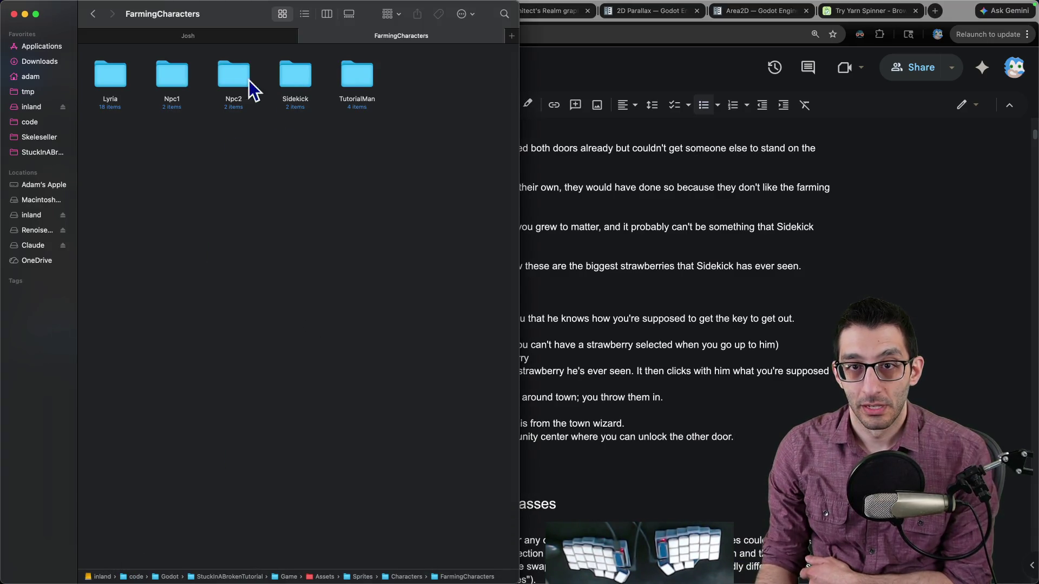
{"action": "left_click", "coordinate": [217, 34]}
{"action": "left_click", "coordinate": [92, 19]}
{"action": "left_click", "coordinate": [91, 19]}
{"action": "left_click", "coordinate": [92, 20]}
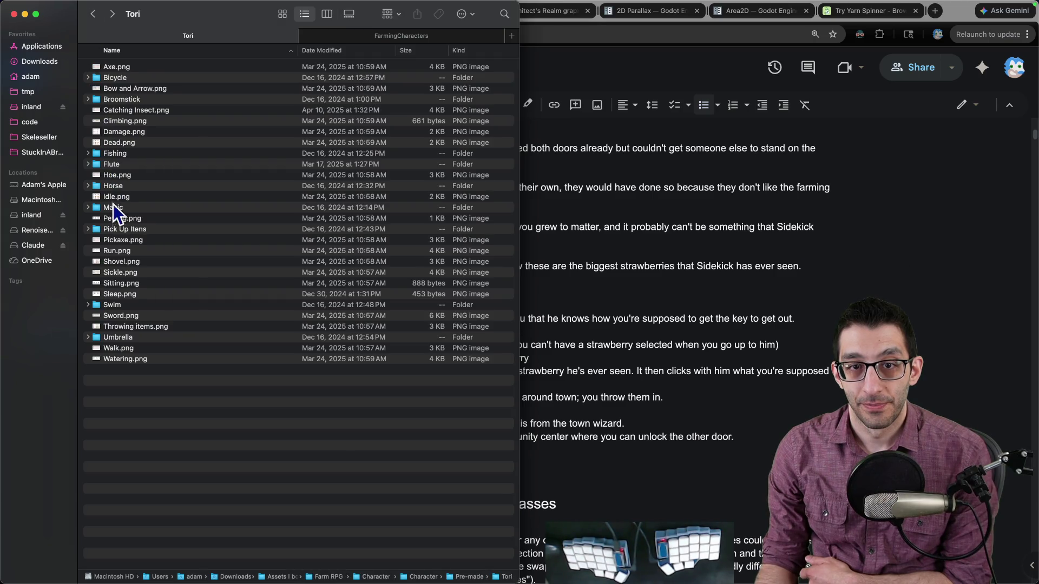
{"action": "left_click", "coordinate": [98, 19]}
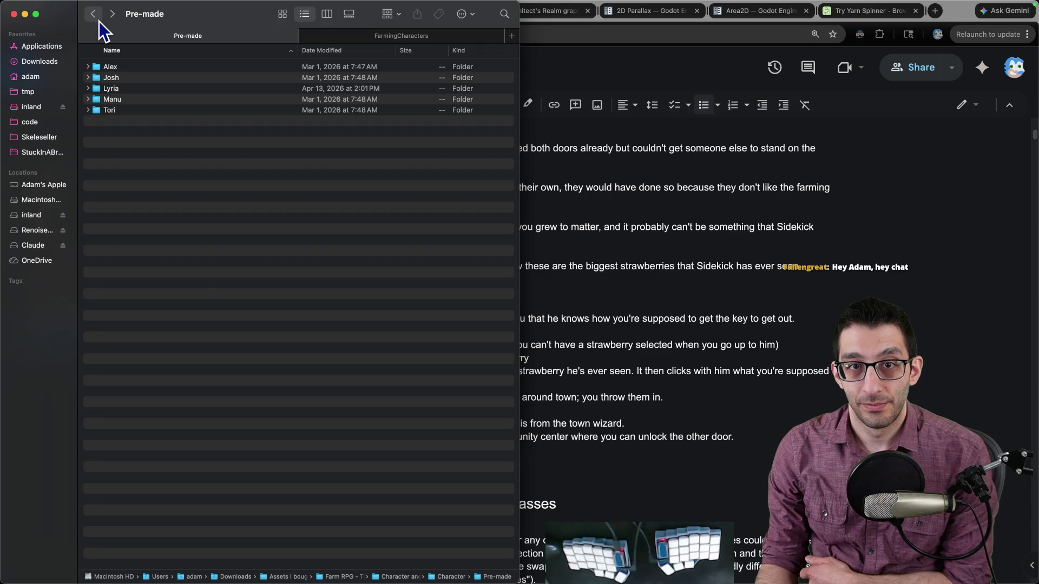
{"action": "key", "text": "super+Up"}
{"action": "key", "text": "super+Up"}
{"action": "key", "text": "super+Up"}
- Open the Interior folder and Quick Look its first sprite sheet, basketball.png
{"action": "key", "text": "Down"}
{"action": "key", "text": "Down"}
{"action": "key", "text": "Down"}
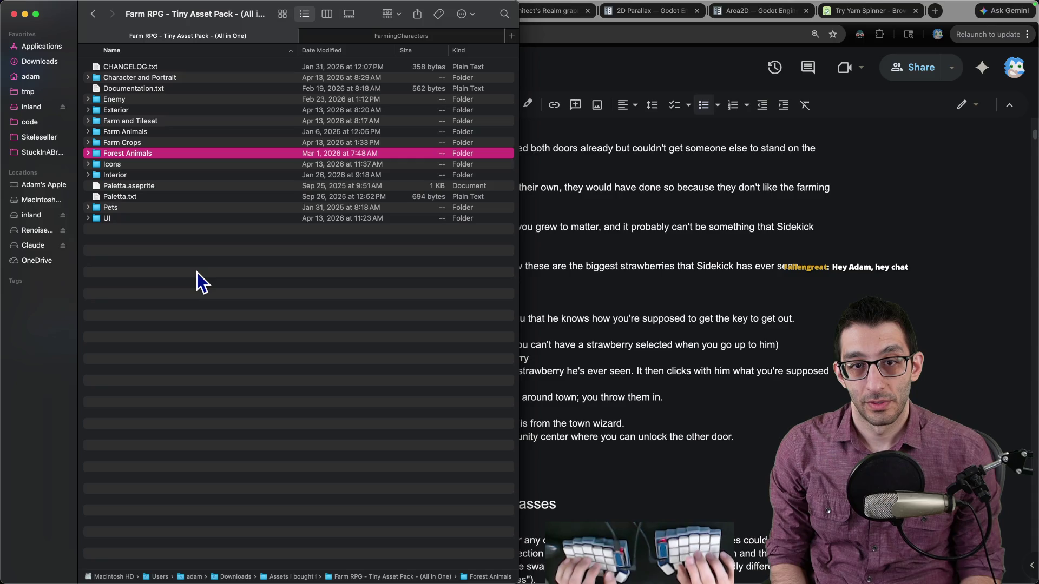
{"action": "key", "text": "Down"}
{"action": "key", "text": "Down"}
{"action": "key", "text": "super+Down"}
{"action": "key", "text": "Down"}
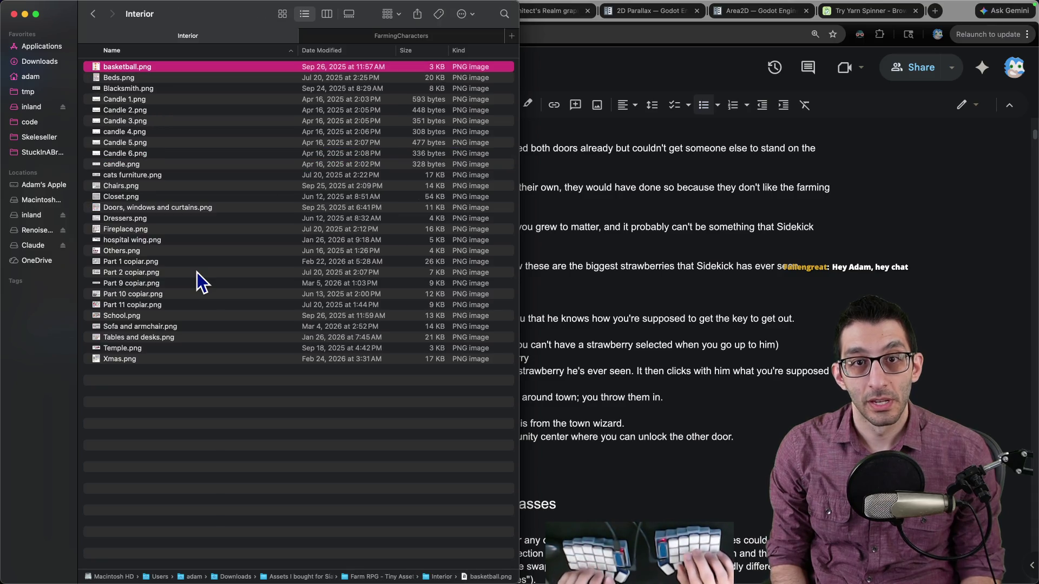
{"action": "key", "text": "space"}
{"action": "key", "text": "Down"}
- Preview the Interior sprite sheets, from Blacksmith.png through hospital wing.png, ending on Part 1 copiar.png
{"action": "key", "text": "Down"}
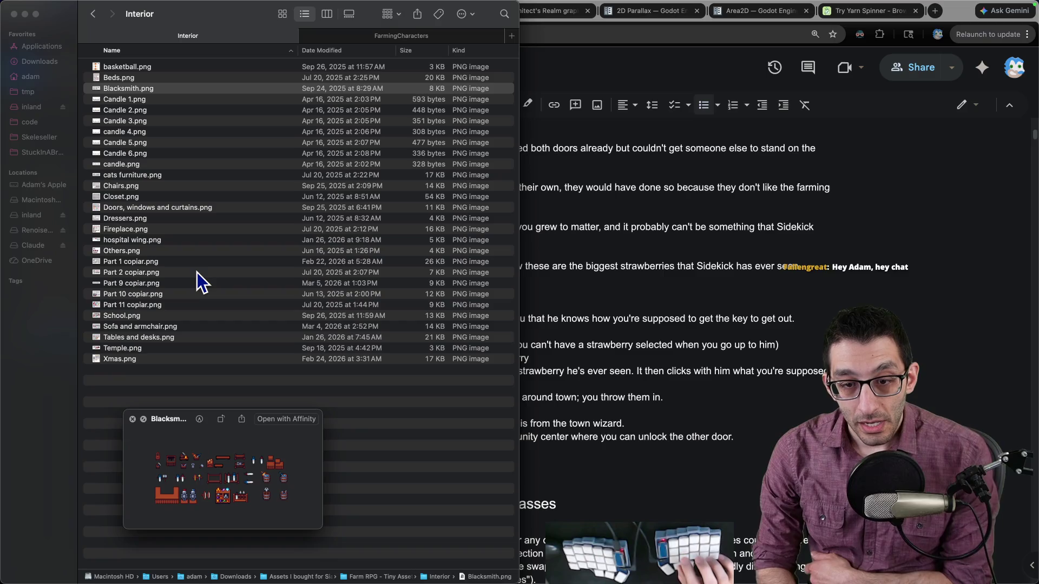
{"action": "key", "text": "Down"}
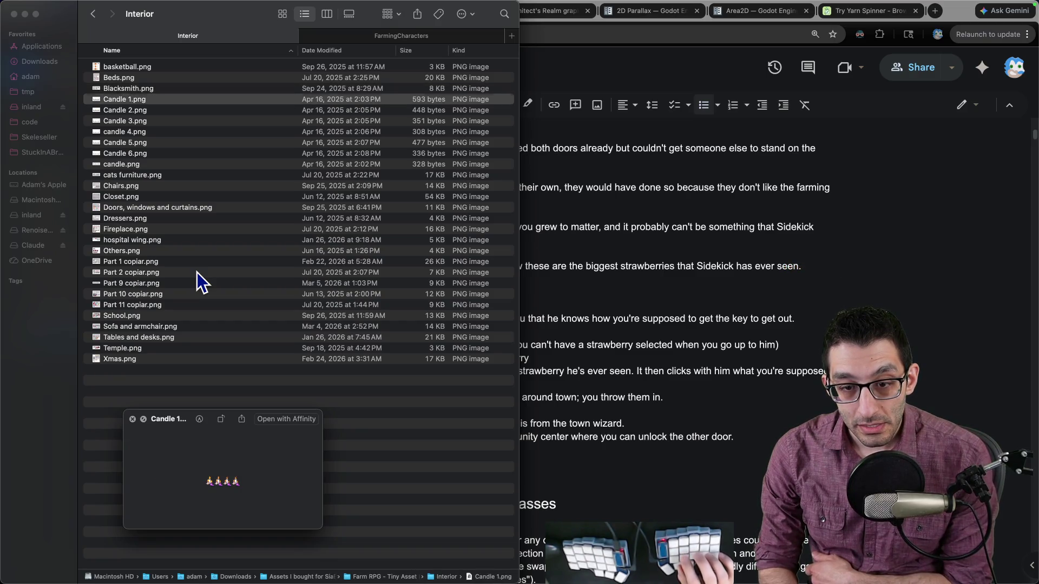
{"action": "key", "text": "Down"}
{"action": "key", "text": "Down"}
{"action": "key", "text": "Down"}
{"action": "key", "text": "Down"}
{"action": "key", "text": "Down"}
{"action": "key", "text": "Up"}
{"action": "key", "text": "Down"}
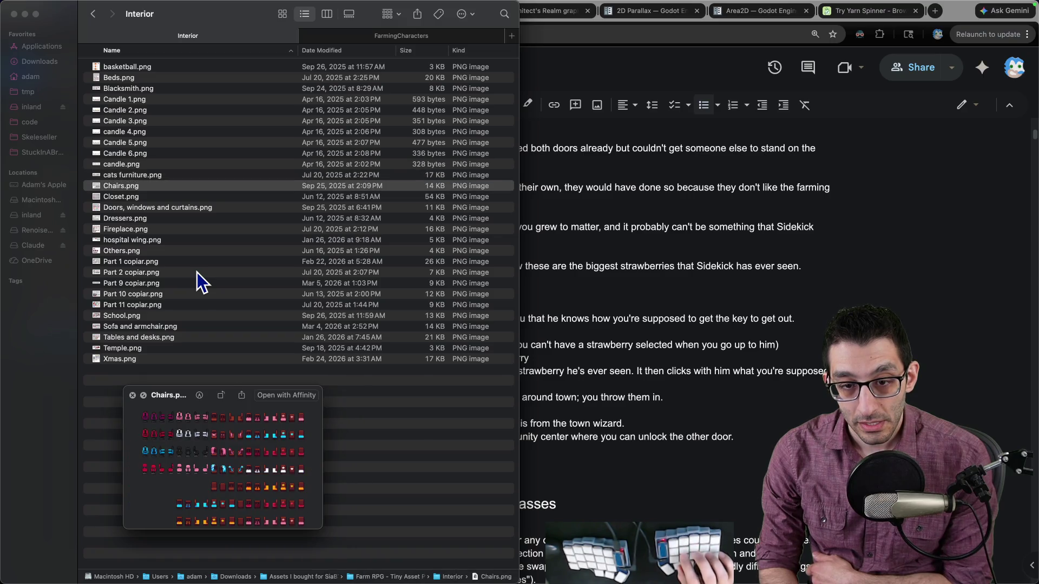
{"action": "key", "text": "Down"}
{"action": "key", "text": "Down"}
{"action": "key", "text": "Down"}
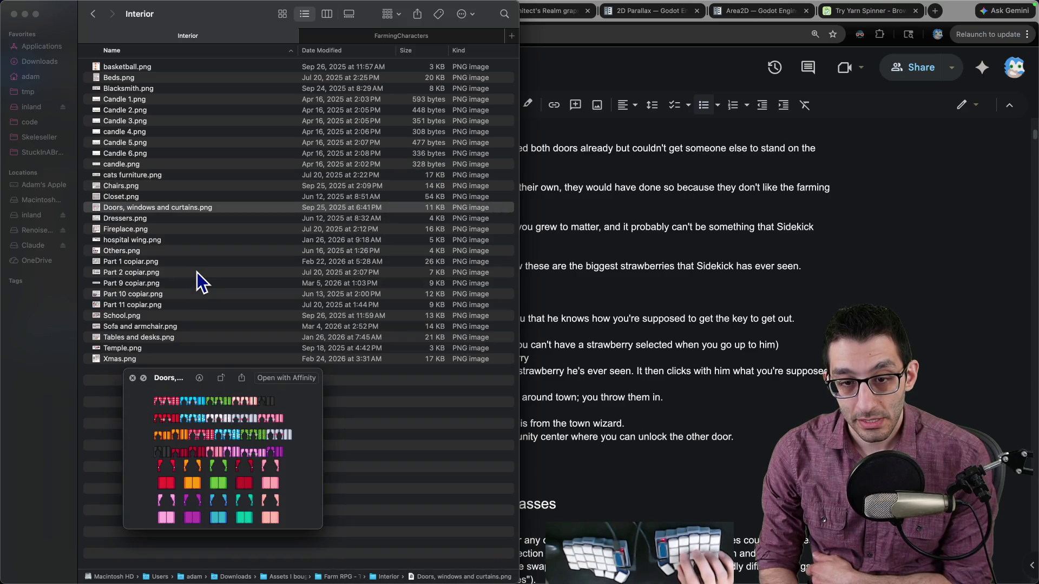
{"action": "key", "text": "Down"}
{"action": "key", "text": "Down"}
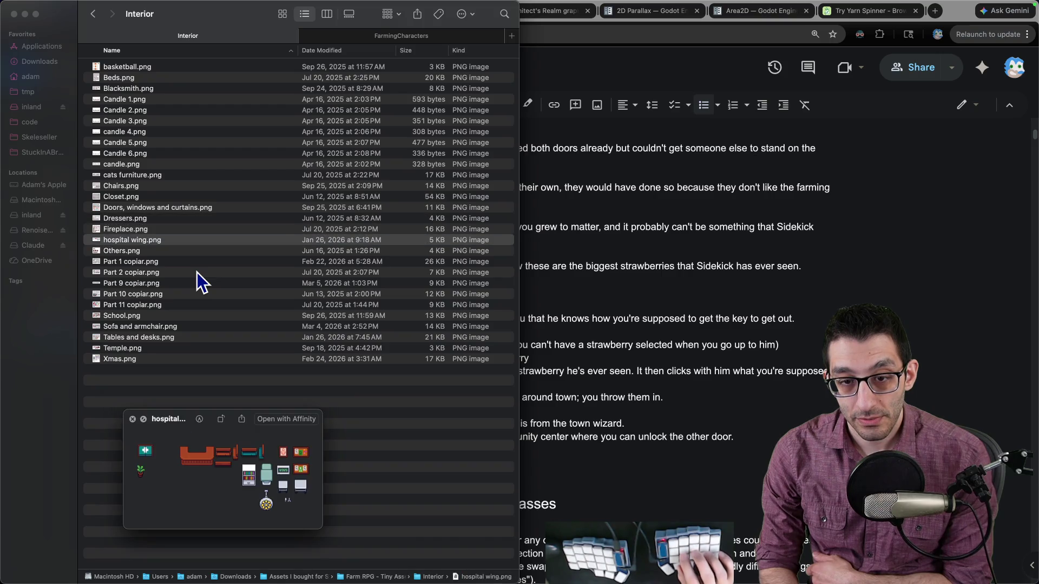
{"action": "key", "text": "Down"}
{"action": "key", "text": "Down"}
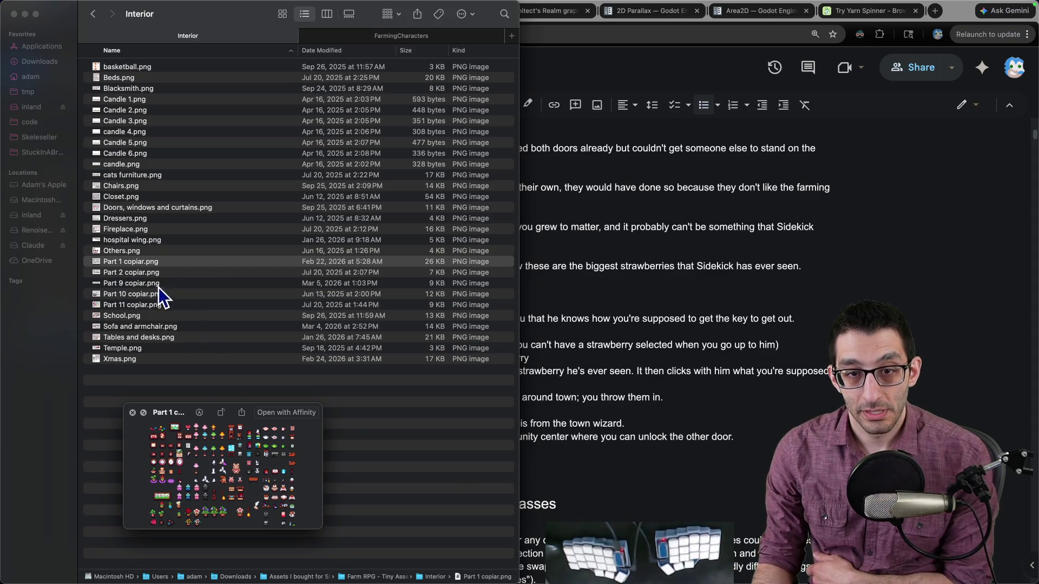
{"action": "left_click", "coordinate": [149, 265]}
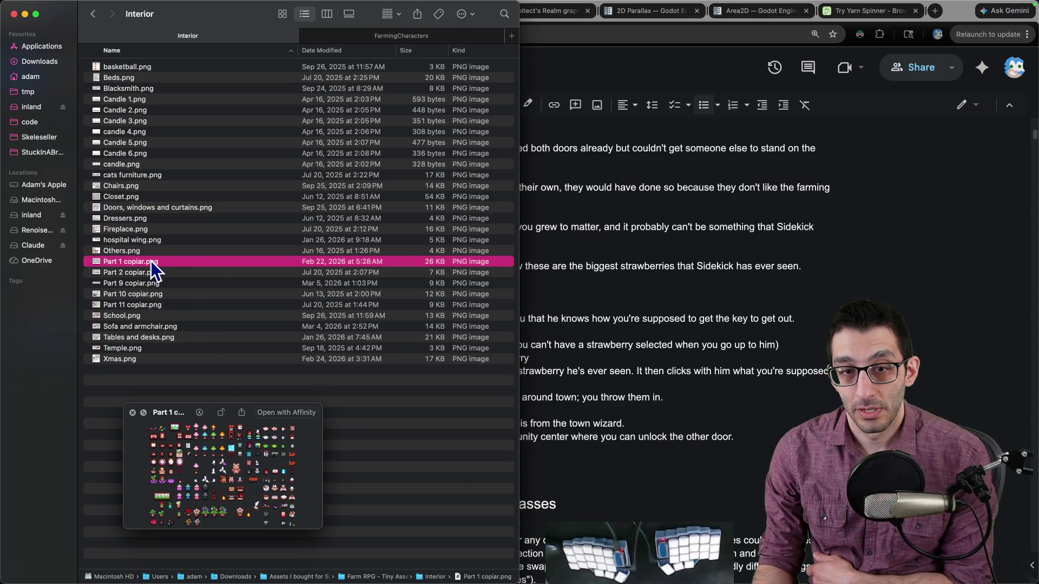
- Open Part 1 copiar.png in Affinity and pan across the whole furniture sprite sheet
{"action": "double_click", "coordinate": [151, 265]}
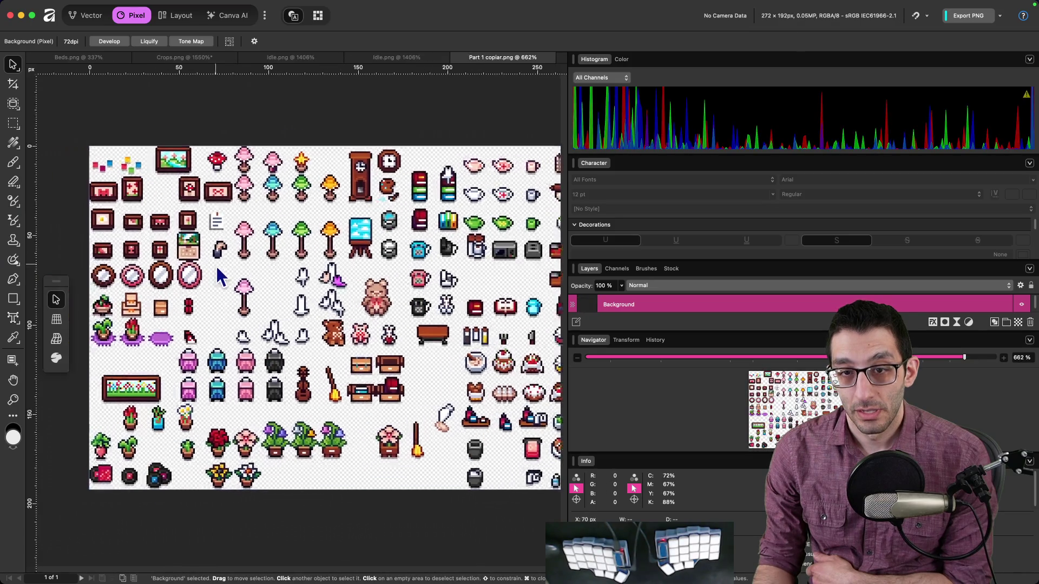
{"action": "left_click_drag", "start_coordinate": [216, 268], "coordinate": [180, 264]}
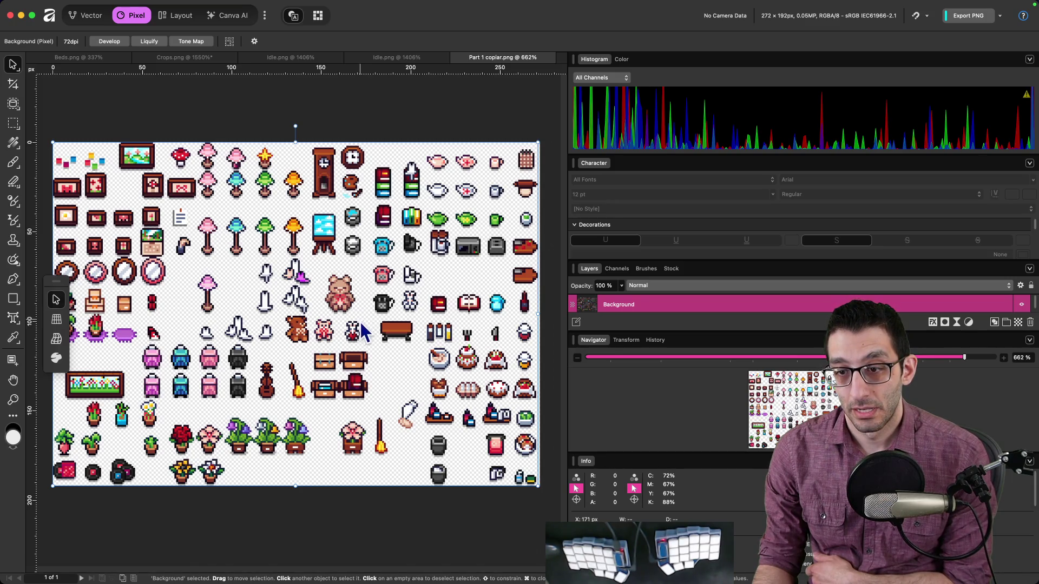
{"action": "scroll", "coordinate": [339, 327], "scroll_direction": "left", "scroll_amount": 1}
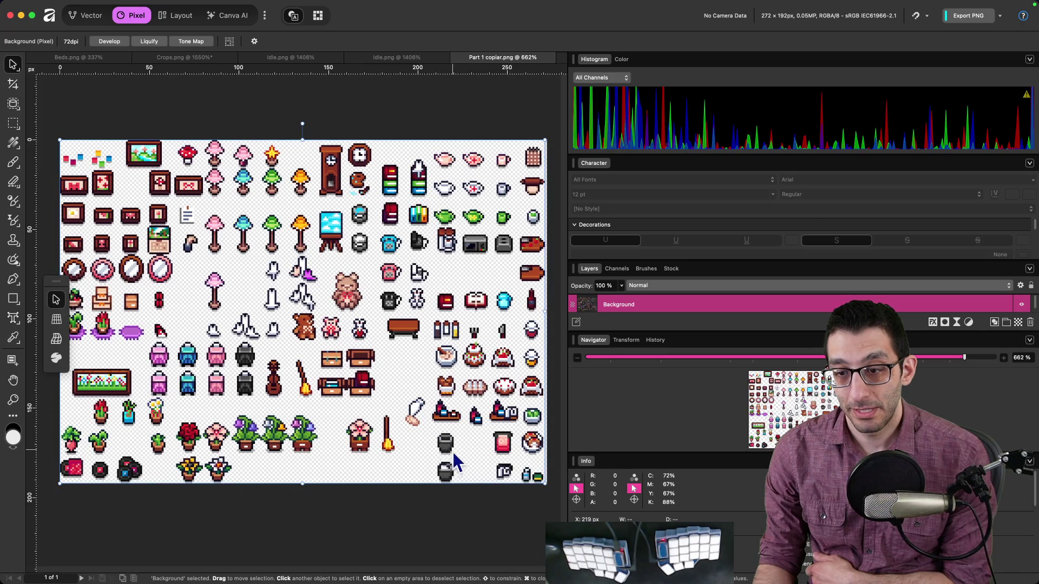
{"action": "scroll", "coordinate": [449, 449], "scroll_direction": "right", "scroll_amount": 2}
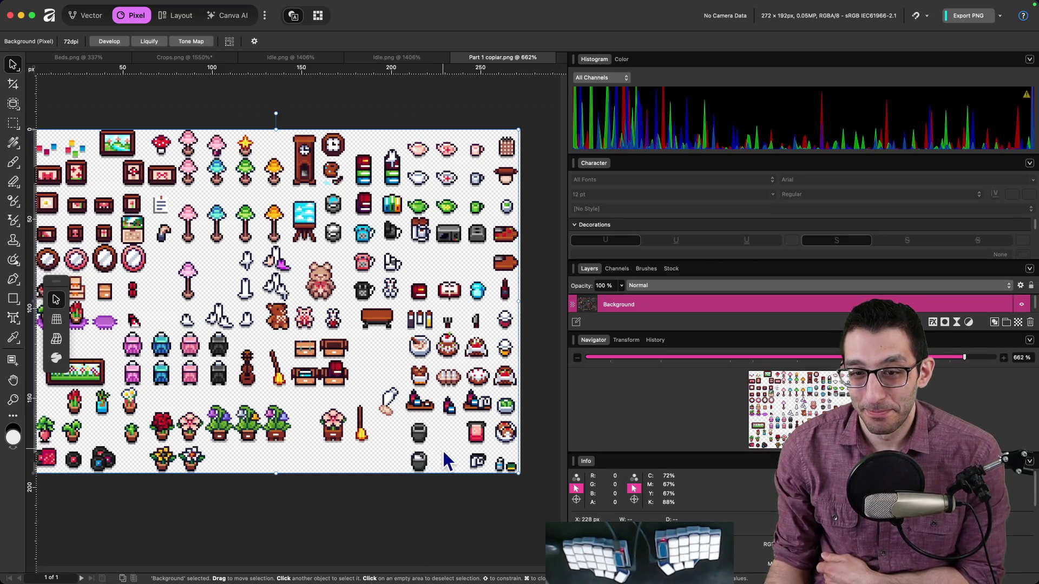
{"action": "scroll", "coordinate": [326, 417], "scroll_direction": "left", "scroll_amount": 3}
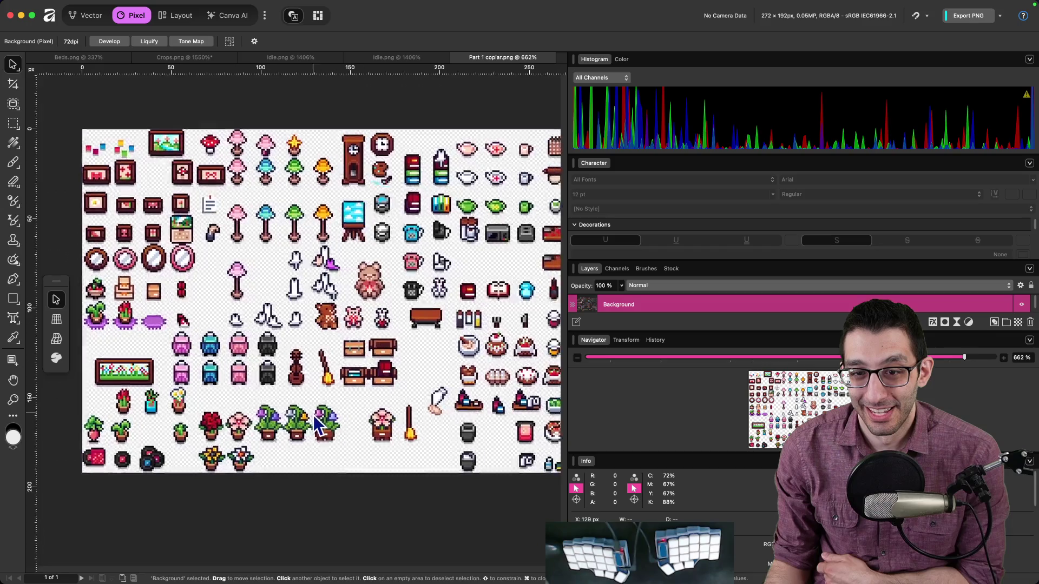
{"action": "scroll", "coordinate": [298, 411], "scroll_direction": "right", "scroll_amount": 2}
{"action": "left_click", "coordinate": [162, 551]}
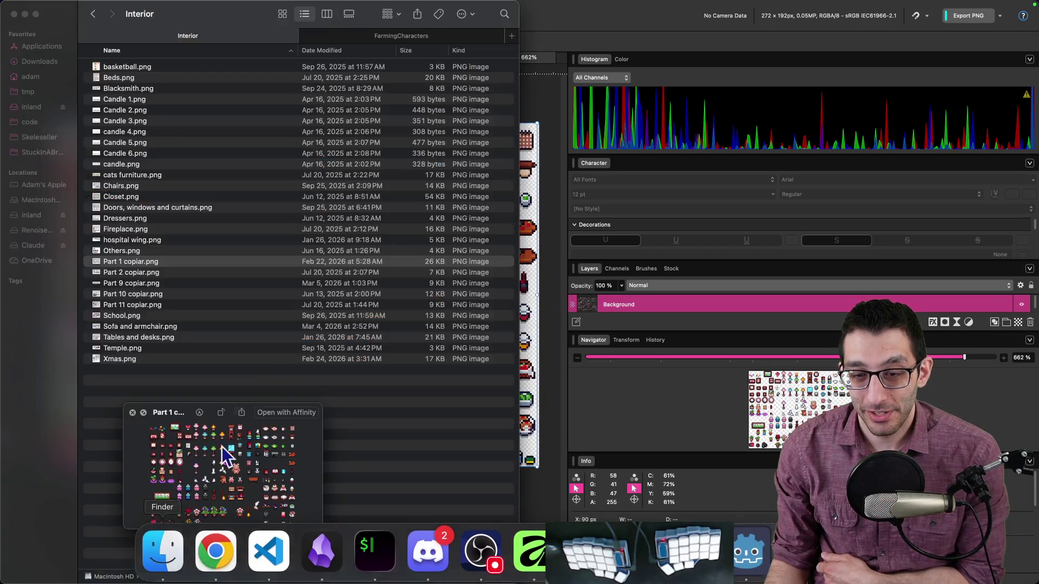
- Preview the Part 9–11, School and Sofa sheets, then open School.png in Affinity
{"action": "left_click", "coordinate": [118, 284]}
{"action": "left_click", "coordinate": [117, 296]}
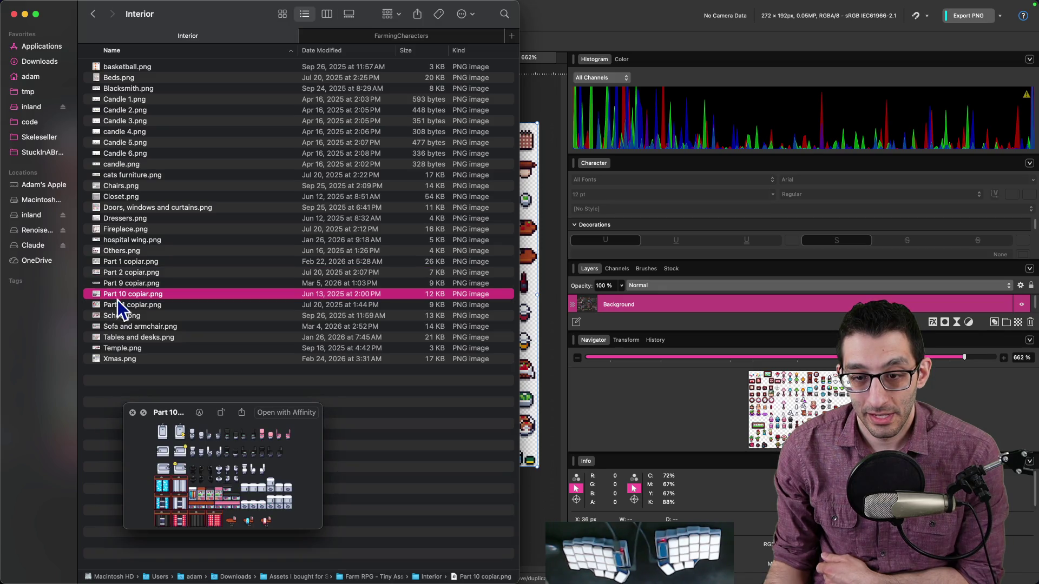
{"action": "left_click", "coordinate": [118, 306]}
{"action": "left_click", "coordinate": [118, 320]}
{"action": "left_click", "coordinate": [119, 328]}
{"action": "left_click", "coordinate": [122, 315]}
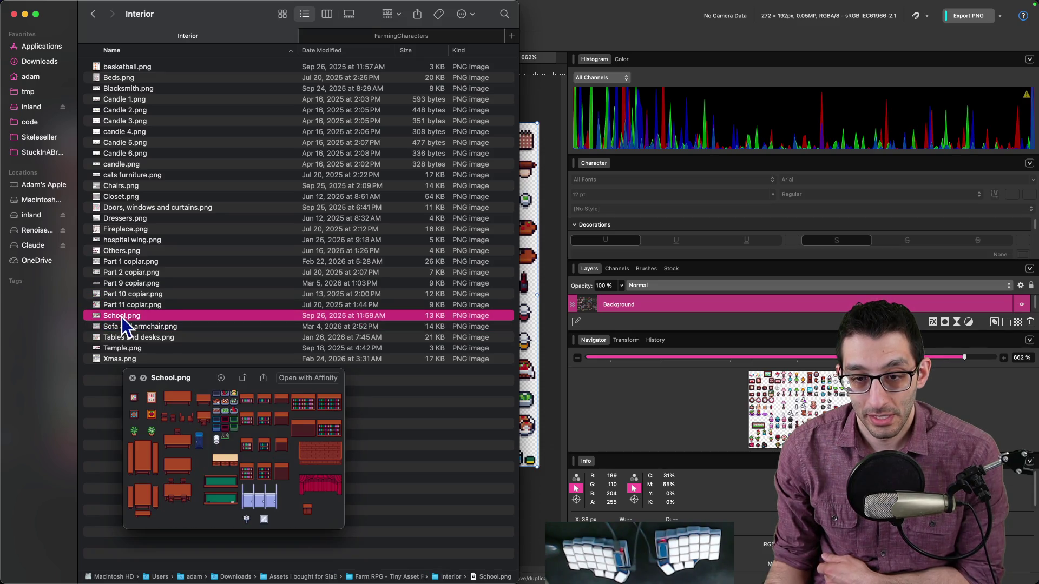
{"action": "double_click", "coordinate": [122, 316]}
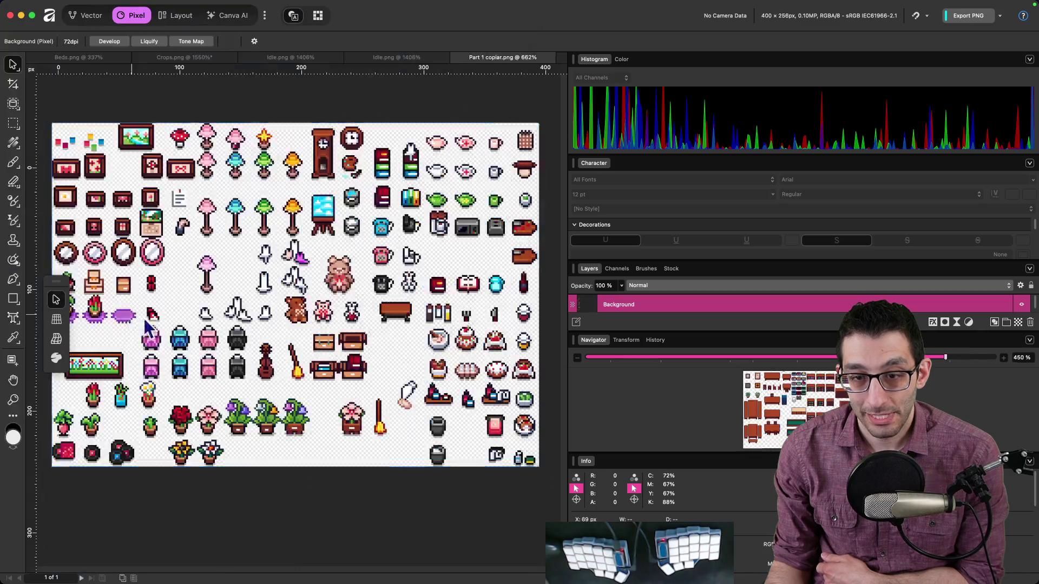
- Preview the Sofa and armchair, Tables and desks, Temple and Xmas sheets, then close the preview
{"action": "mouse_move", "coordinate": [217, 563]}
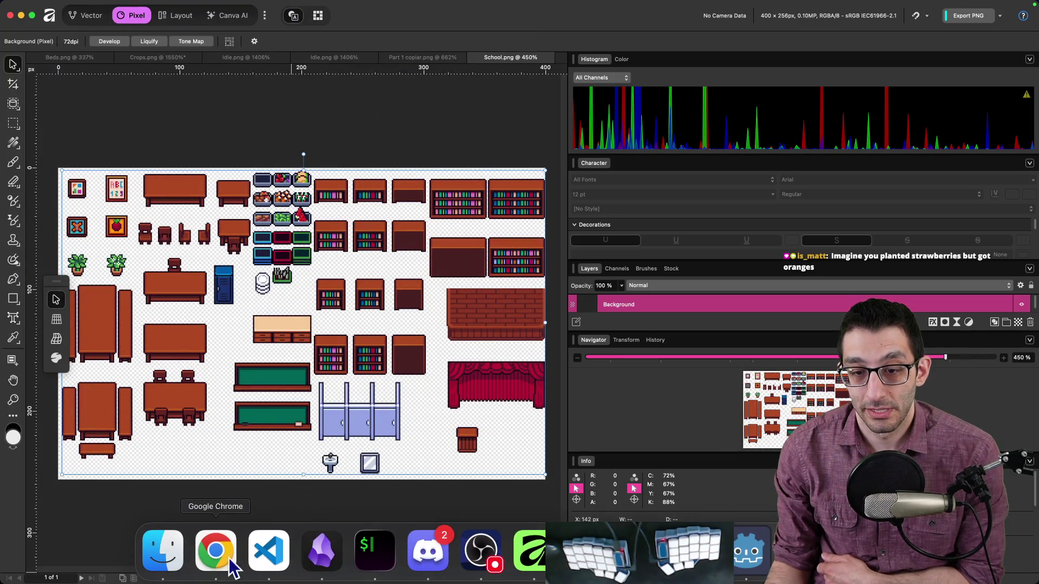
{"action": "left_click", "coordinate": [164, 562]}
{"action": "left_click", "coordinate": [130, 327]}
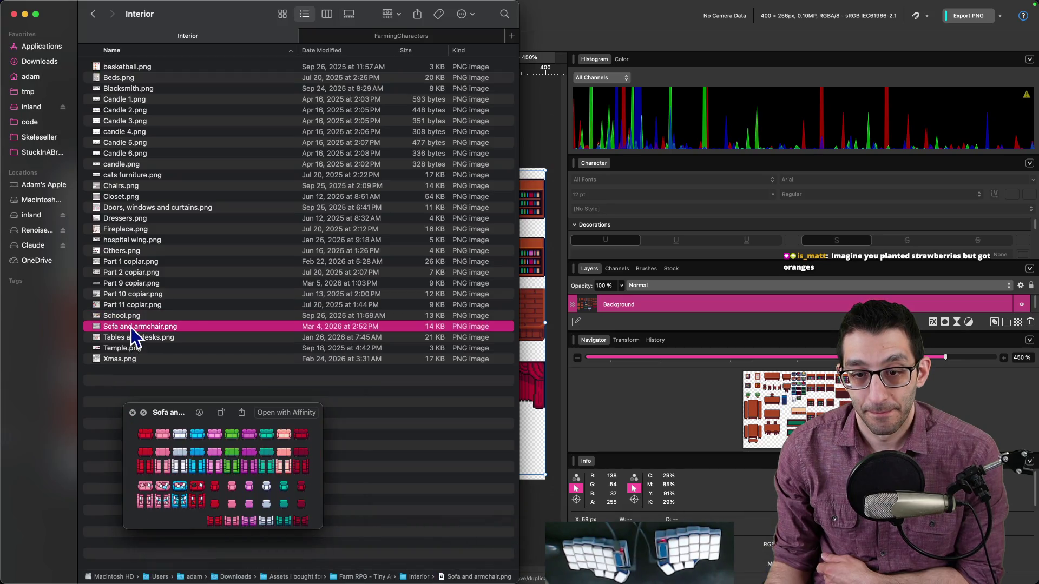
{"action": "left_click", "coordinate": [131, 338]}
{"action": "left_click", "coordinate": [115, 349]}
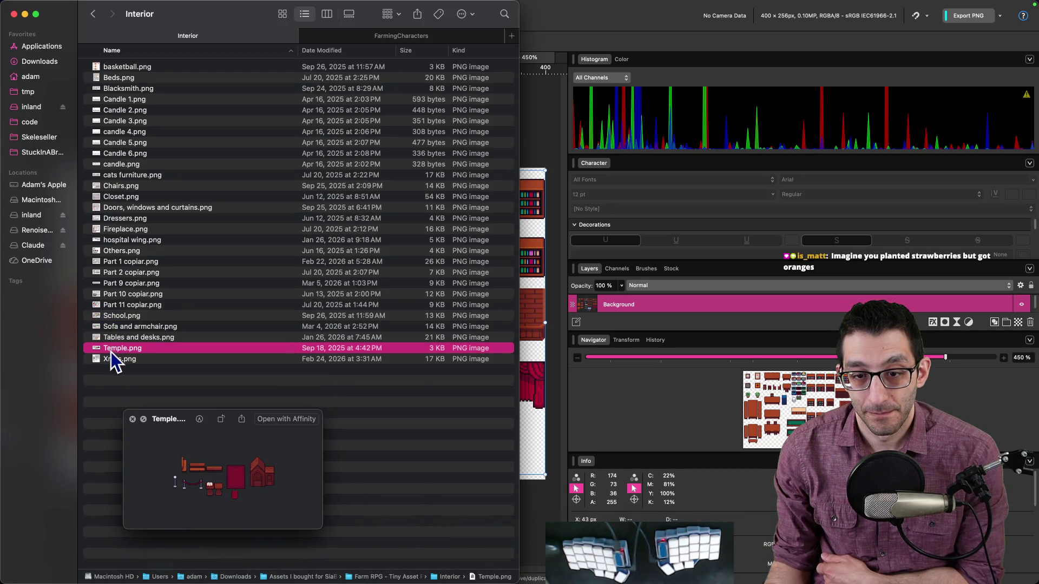
{"action": "left_click", "coordinate": [105, 360]}
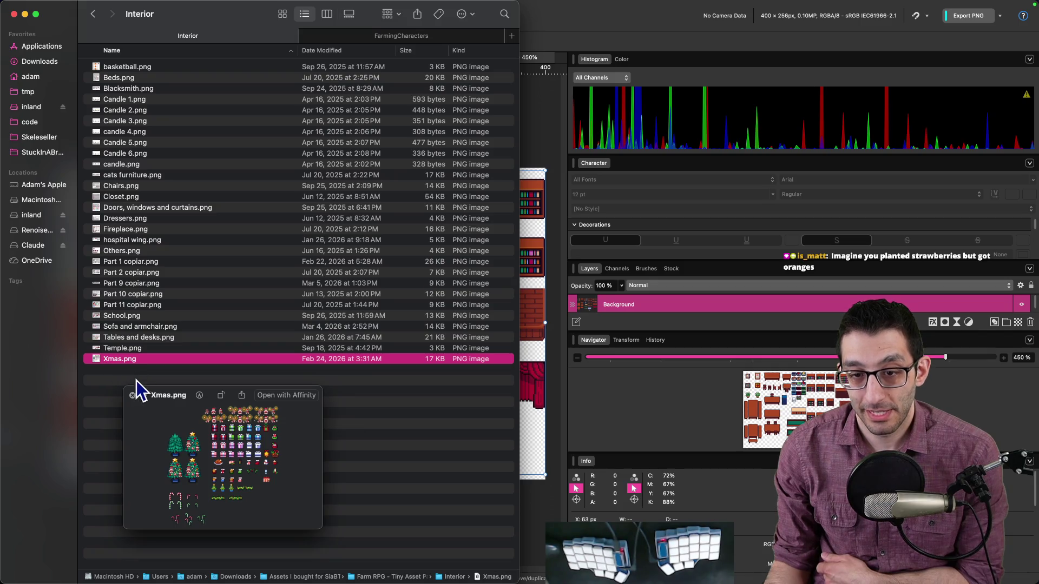
{"action": "left_click", "coordinate": [132, 395]}
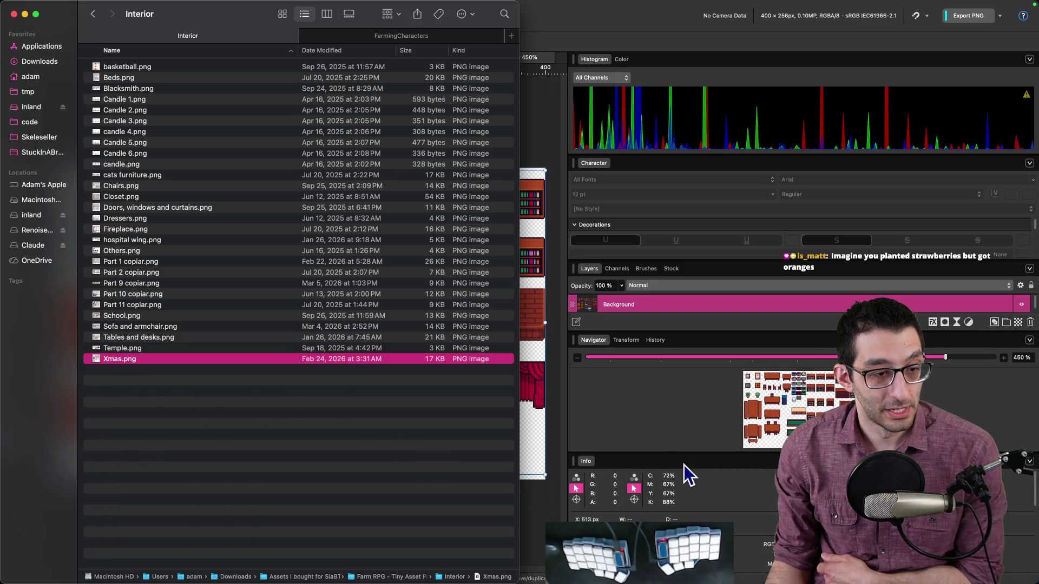
{"action": "left_click", "coordinate": [593, 418]}
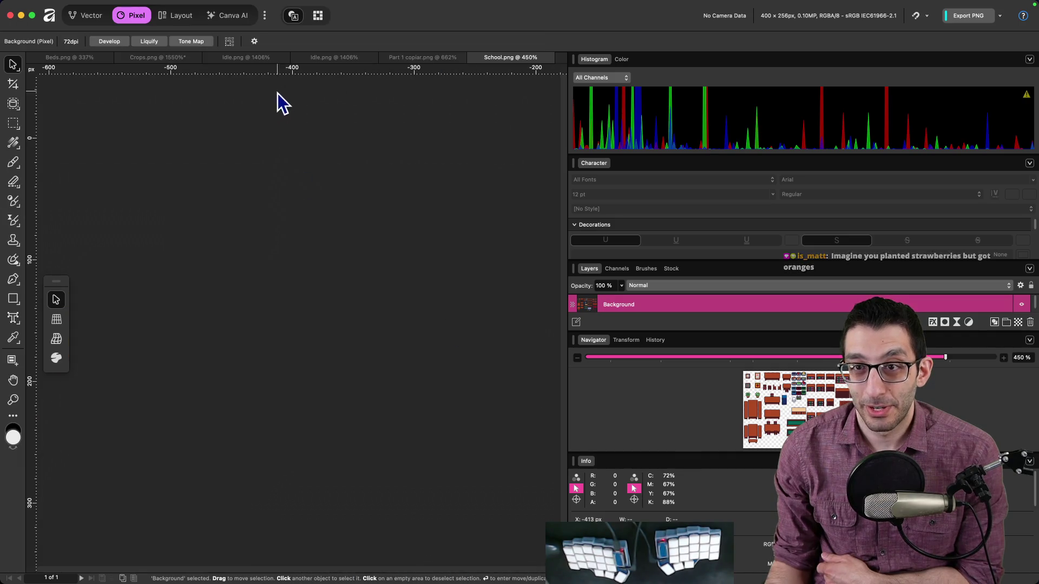
- Scroll through the Crops.png sprite sheet, then return to the design doc's strawberry plan bullets
{"action": "left_click", "coordinate": [432, 58]}
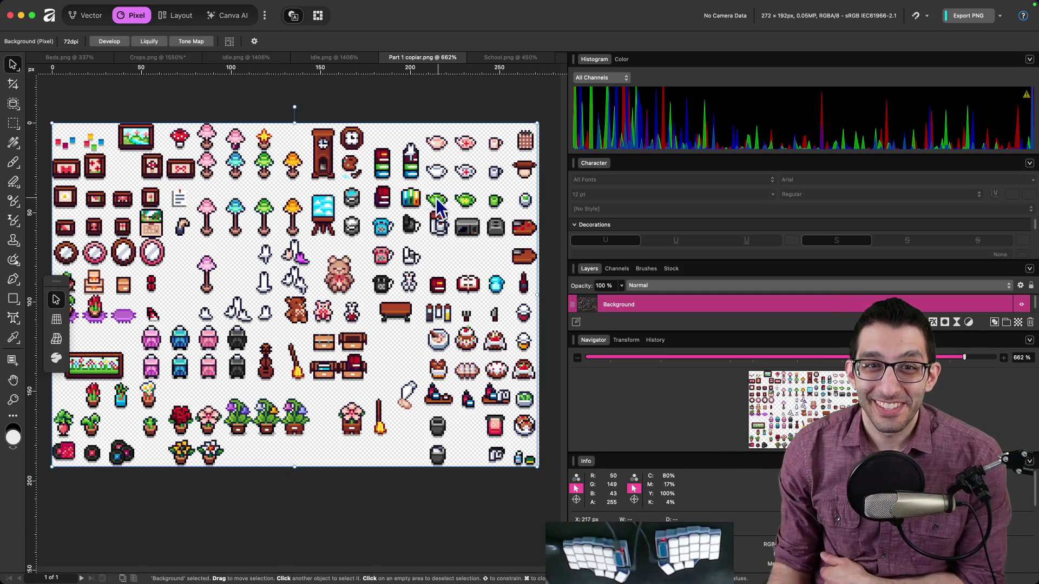
{"action": "left_click", "coordinate": [165, 57]}
{"action": "scroll", "coordinate": [352, 236], "scroll_direction": "down", "scroll_amount": 3}
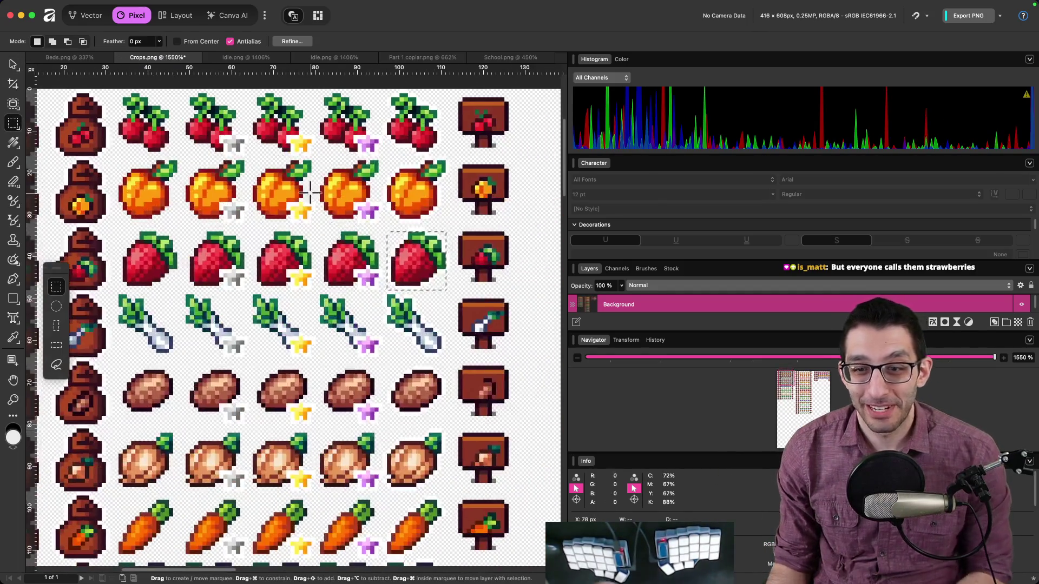
{"action": "scroll", "coordinate": [352, 236], "scroll_direction": "down", "scroll_amount": 5}
{"action": "scroll", "coordinate": [352, 237], "scroll_direction": "down", "scroll_amount": 5}
{"action": "scroll", "coordinate": [319, 233], "scroll_direction": "right", "scroll_amount": 5}
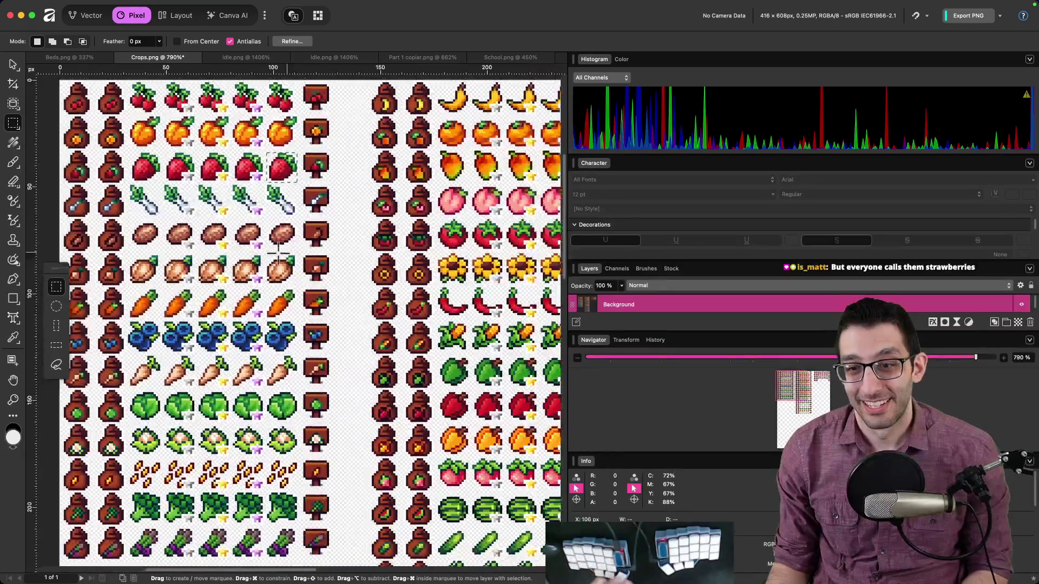
{"action": "scroll", "coordinate": [319, 234], "scroll_direction": "down", "scroll_amount": 8}
{"action": "scroll", "coordinate": [281, 179], "scroll_direction": "right", "scroll_amount": 3}
{"action": "scroll", "coordinate": [257, 131], "scroll_direction": "up", "scroll_amount": 10}
{"action": "scroll", "coordinate": [217, 244], "scroll_direction": "right", "scroll_amount": 5}
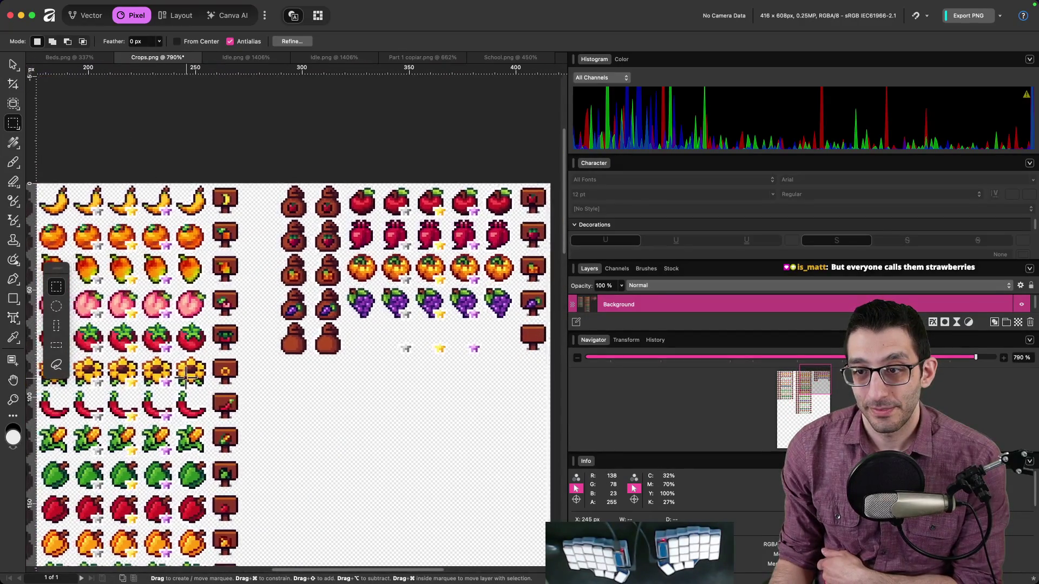
{"action": "scroll", "coordinate": [325, 378], "scroll_direction": "left", "scroll_amount": 10}
{"action": "scroll", "coordinate": [278, 151], "scroll_direction": "down", "scroll_amount": 1}
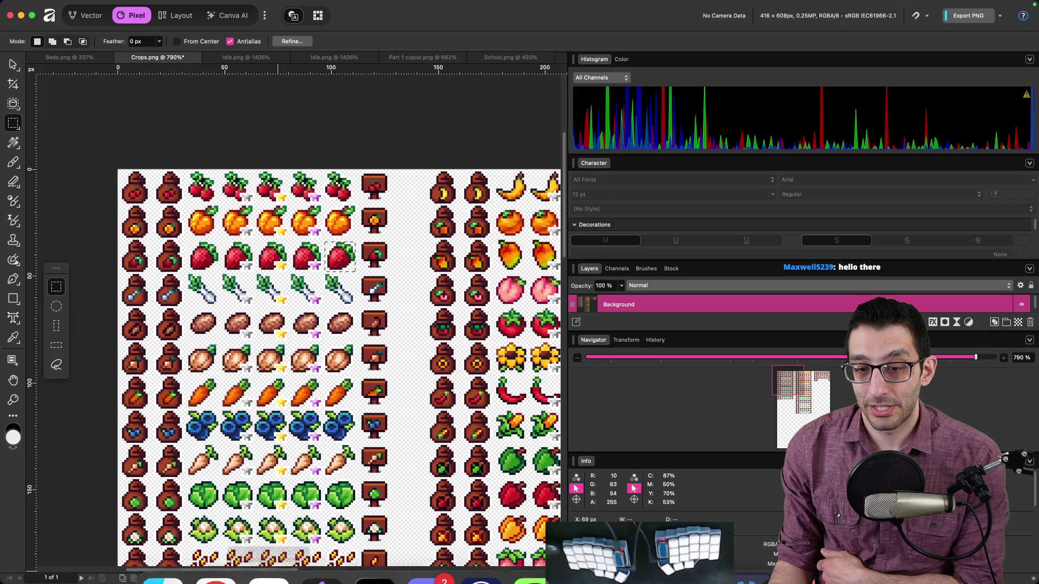
{"action": "left_click", "coordinate": [214, 550]}
{"action": "left_click_drag", "start_coordinate": [401, 306], "coordinate": [643, 403]}
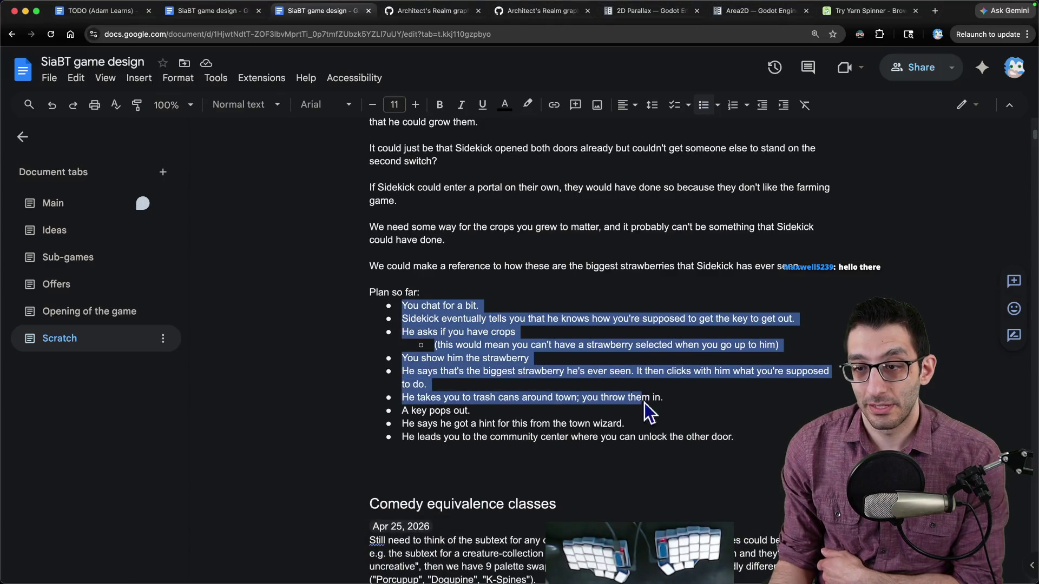
- Below the plan, add the line 'Reasons why Sidekick couldn't do this on their own:' and start a bulleted list
{"action": "left_click", "coordinate": [774, 448]}
{"action": "key", "text": "Left"}
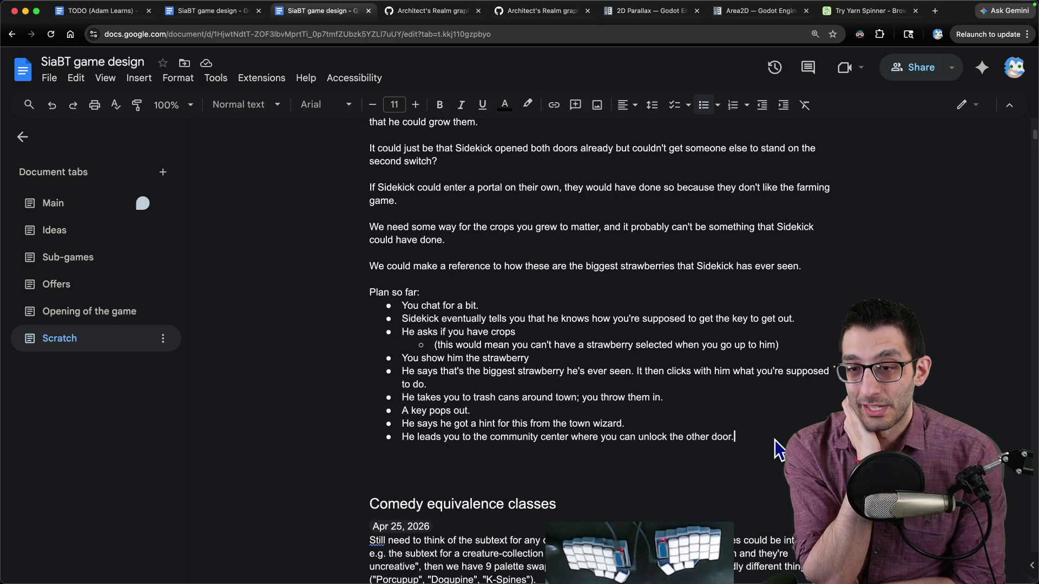
{"action": "key", "text": "Return"}
{"action": "key", "text": "Return"}
{"action": "key", "text": "Return"}
{"action": "type", "text": "Reasons wh"}
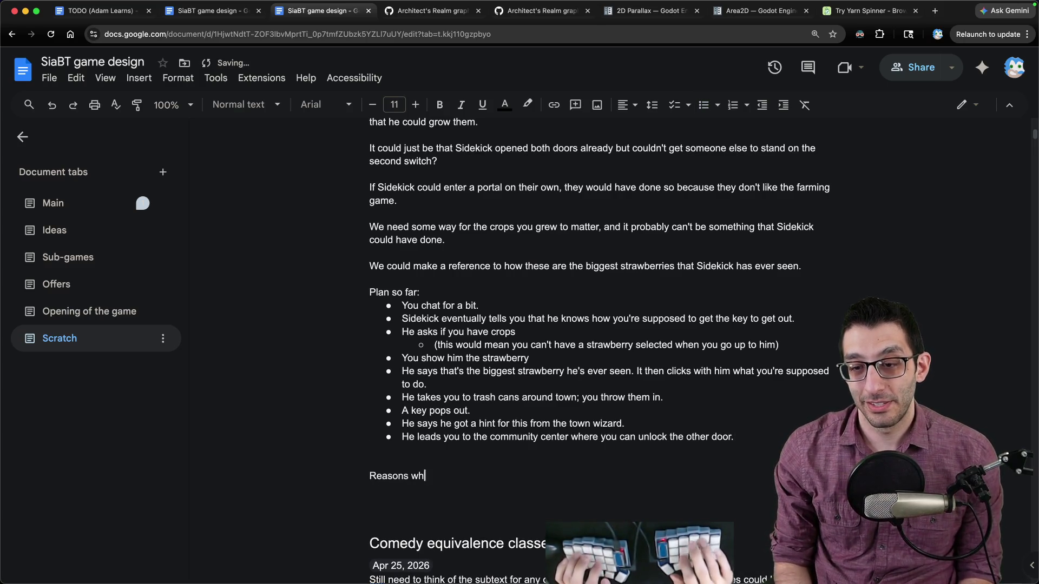
{"action": "type", "text": " couldn't do this on their ow"}
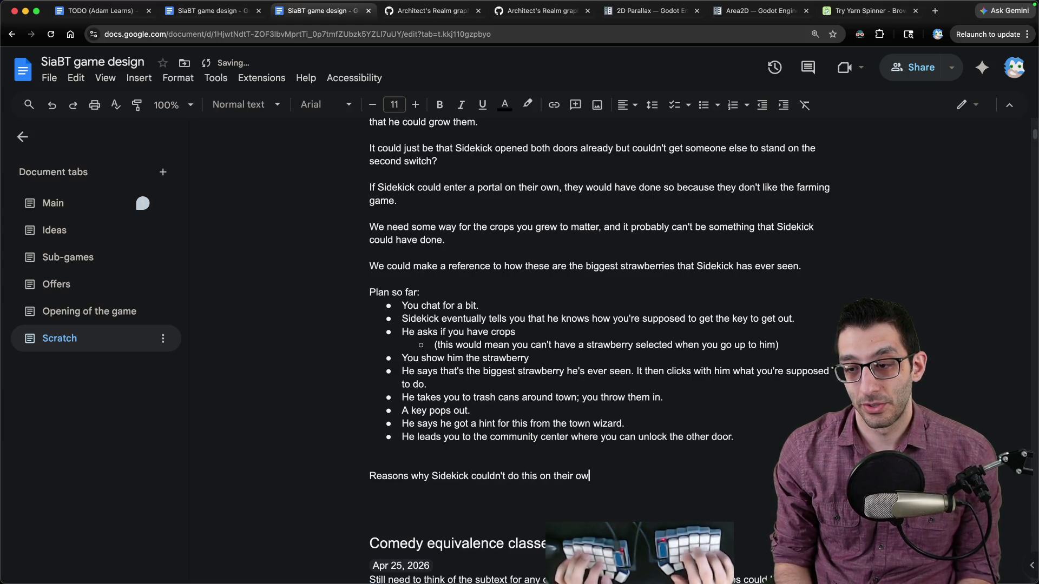
{"action": "type", "text": "n:"}
{"action": "key", "text": "Return"}
{"action": "key", "text": "ctrl+shift+8"}
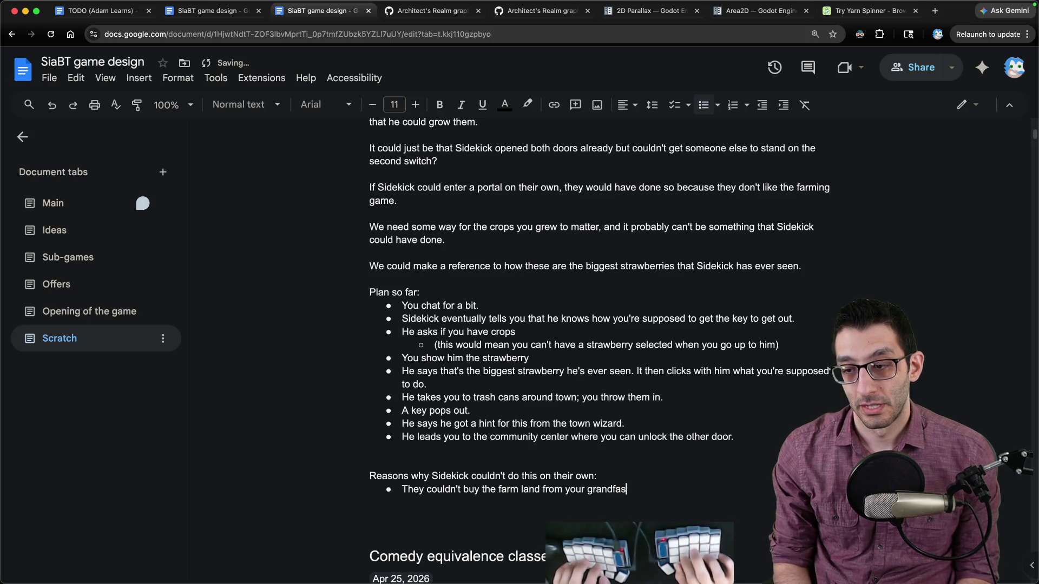
- End the grandfather farm-land reason with a period and add a bullet about smaller strawberries
{"action": "type", "text": "."}
{"action": "scroll", "coordinate": [595, 325], "scroll_direction": "down", "scroll_amount": 2}
{"action": "key", "text": "Return"}
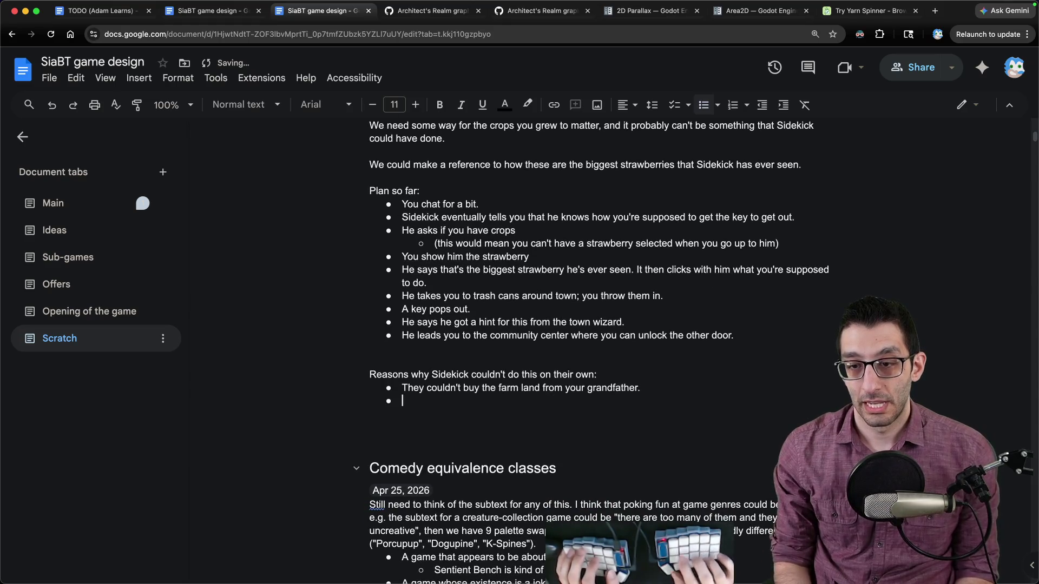
{"action": "key", "text": "shift+Down"}
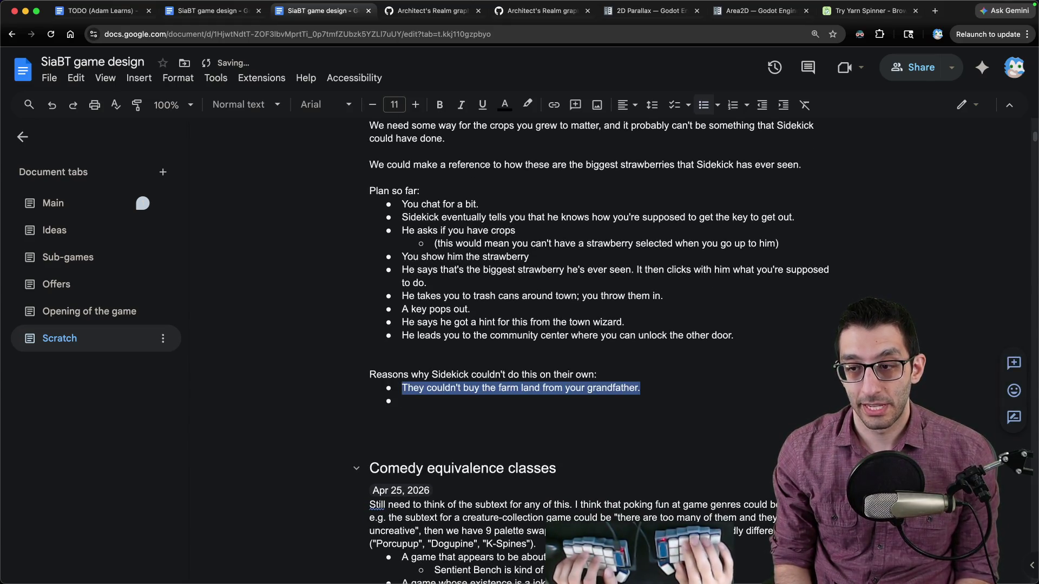
{"action": "key", "text": "Right"}
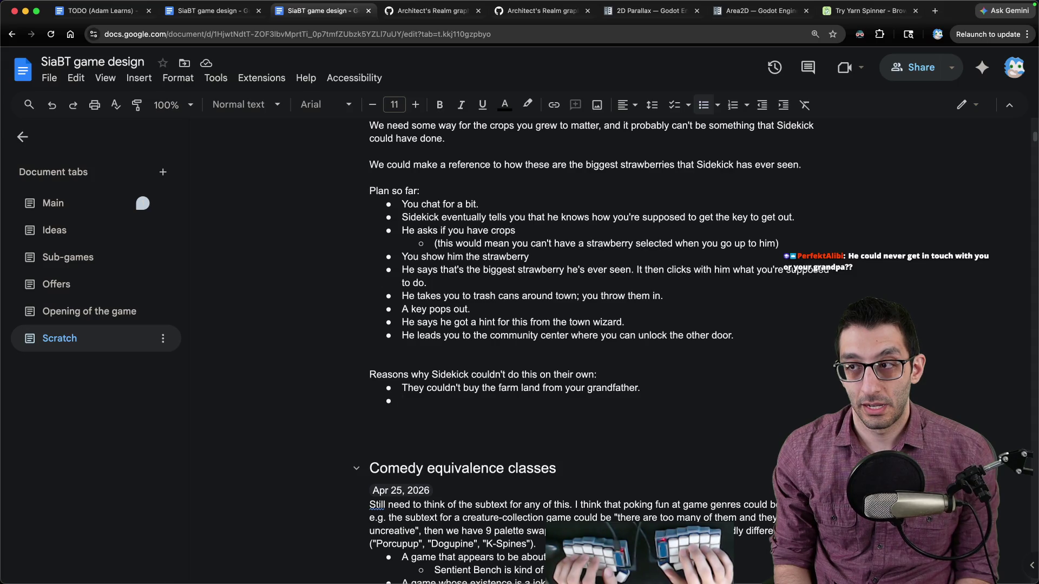
{"action": "type", "text": "They did grow strawberries, but they weren't as big for some reason."}
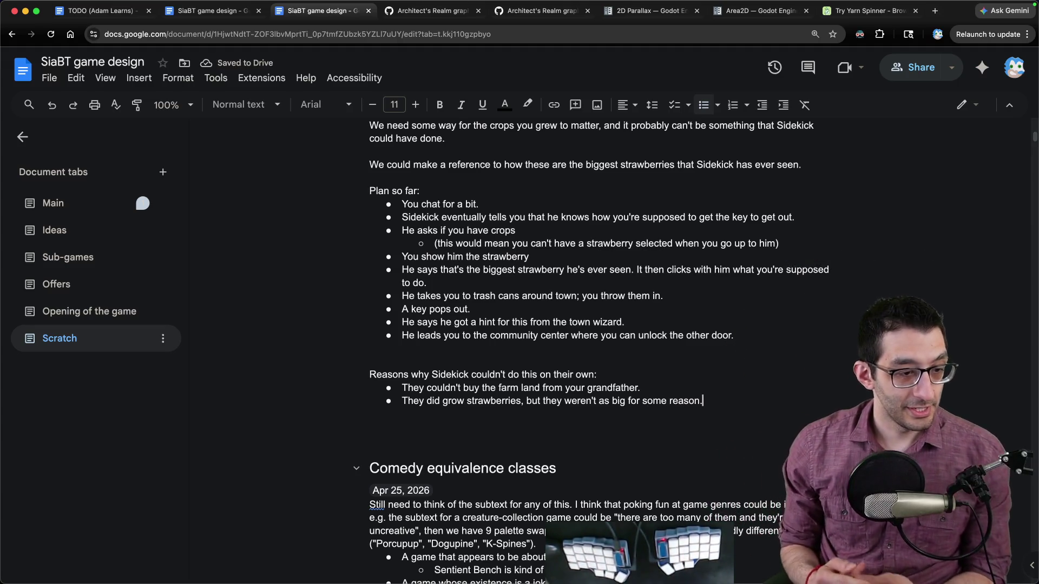
{"action": "key", "text": "Up"}
{"action": "key", "text": "shift+super+Left"}
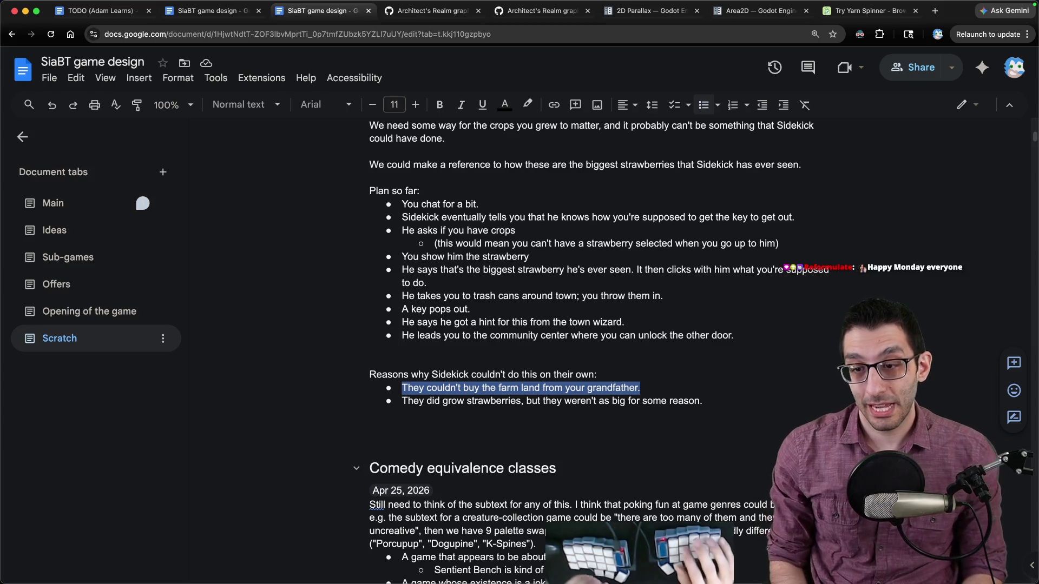
- Add the bullet 'It could be a timing thing—they couldn't acquire seeds'
{"action": "left_click", "coordinate": [702, 401]}
{"action": "key", "text": "Return"}
{"action": "type", "text": "It could be a timing thing—they"}
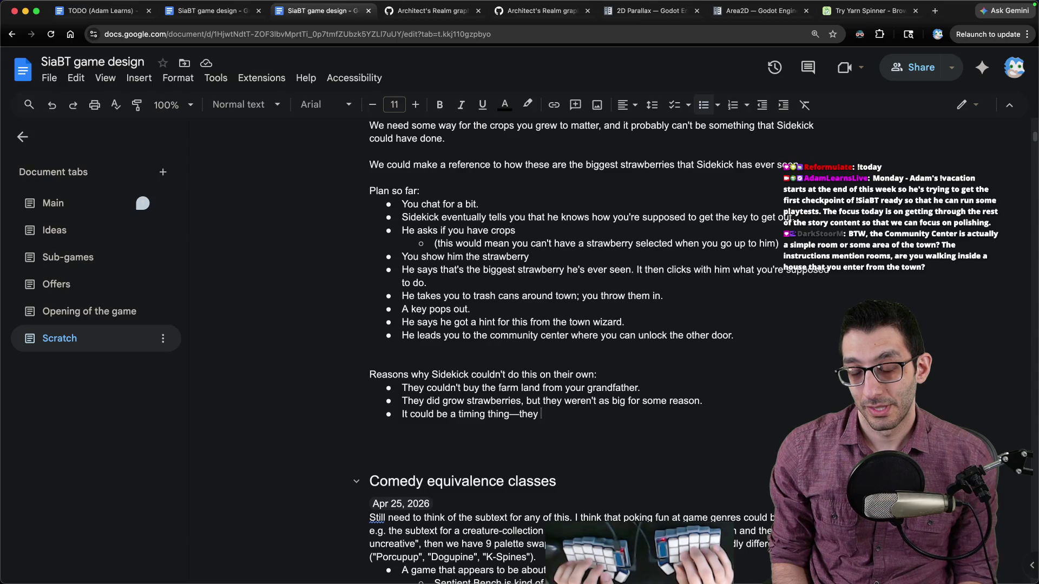
{"action": "type", "text": "couldn't acquire seeds"}
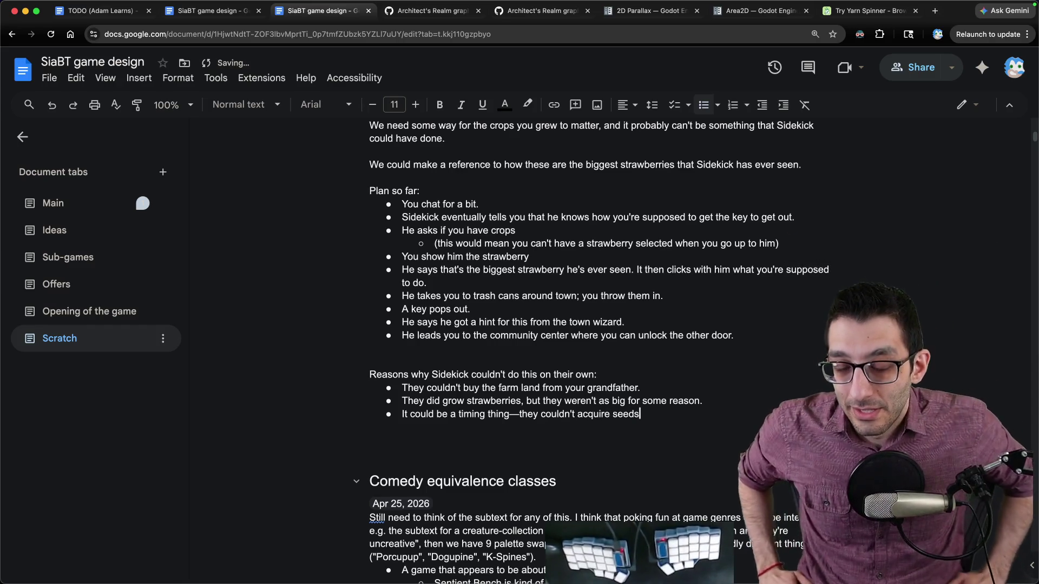
{"action": "left_click_drag", "start_coordinate": [403, 388], "coordinate": [596, 425]}
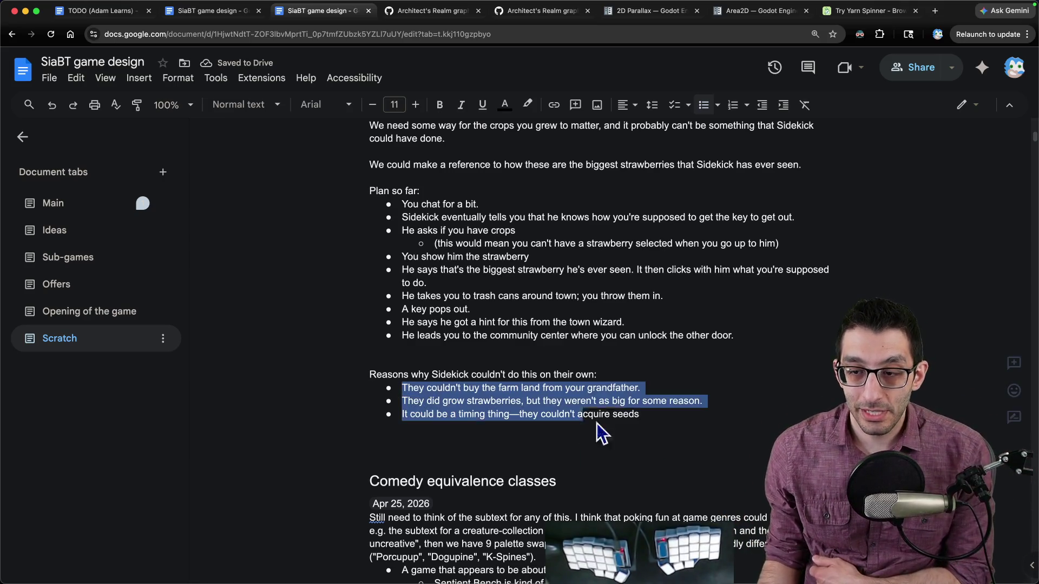
{"action": "left_click", "coordinate": [653, 413]}
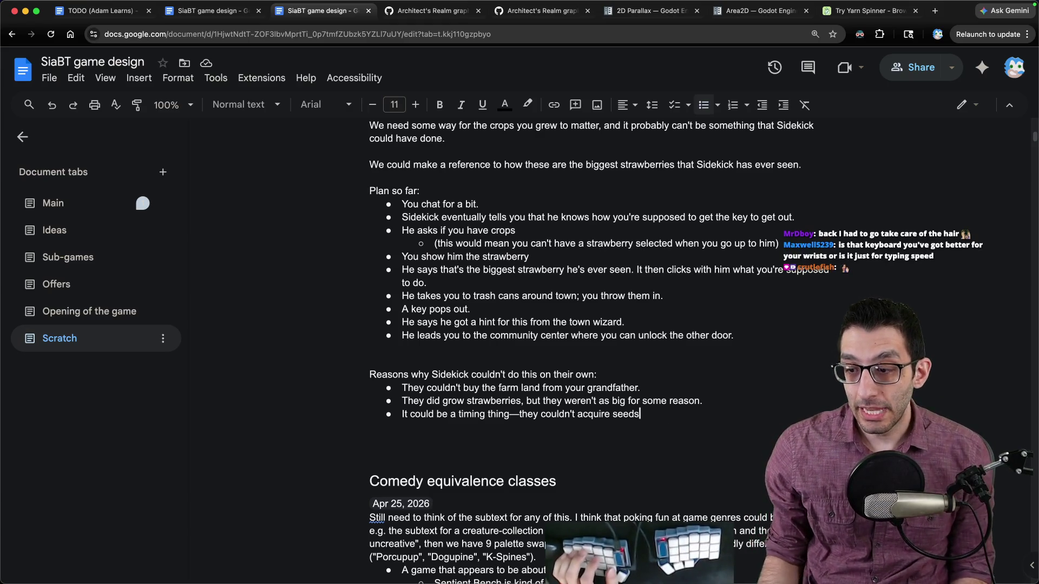
{"action": "key", "text": "super+t"}
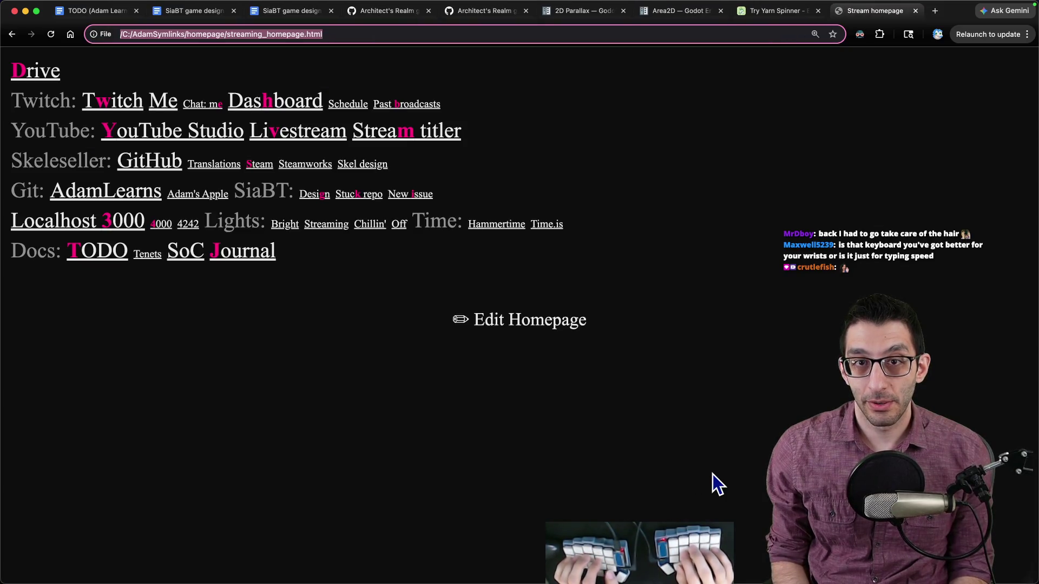
- Image-search 'stardew valley community center' and open the Reddit floor-plan image in its own tab
{"action": "type", "text": "stardew valley"}
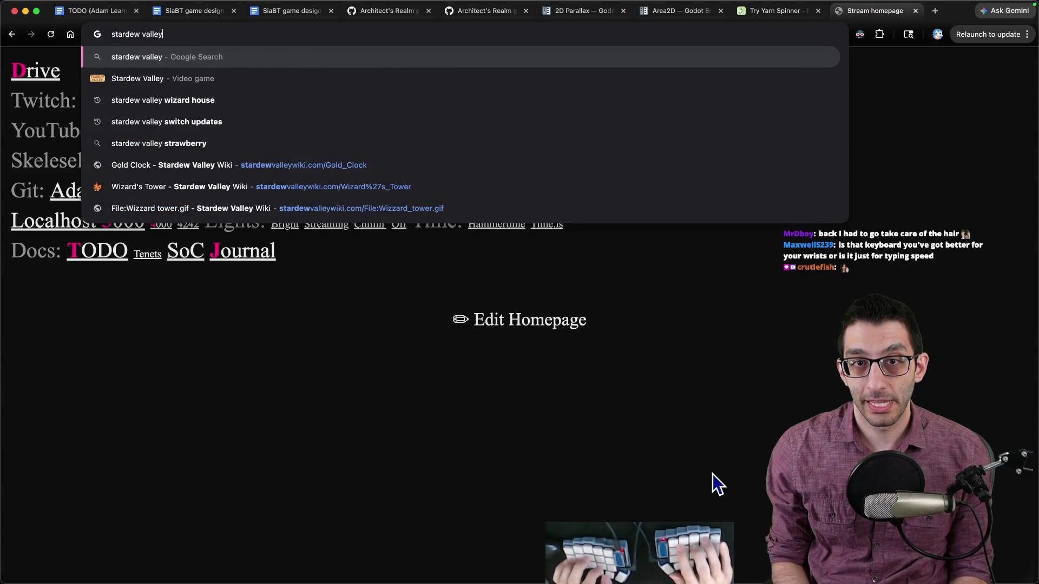
{"action": "type", "text": " community center"}
{"action": "key", "text": "Return"}
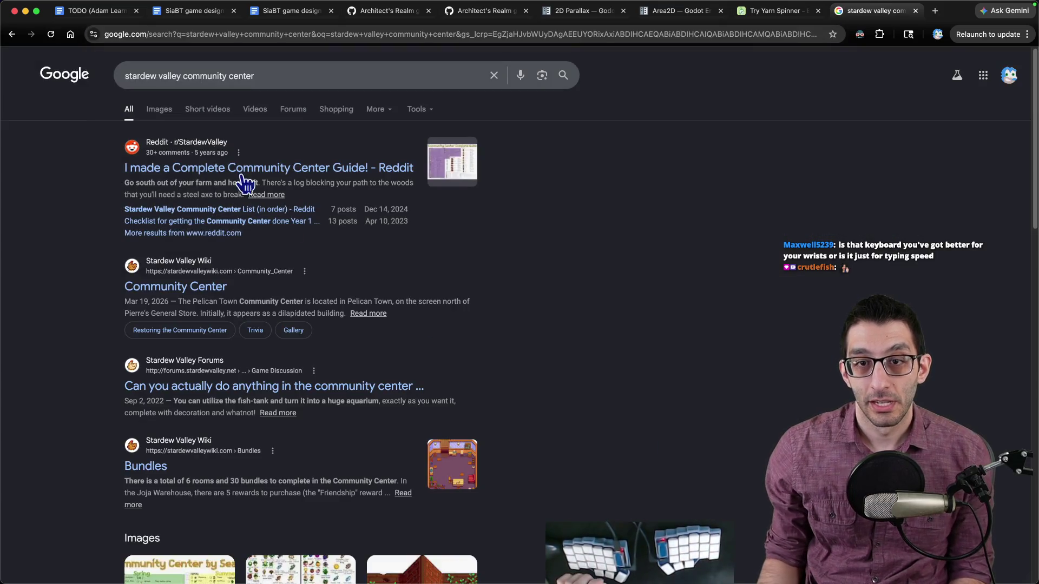
{"action": "left_click", "coordinate": [163, 106]}
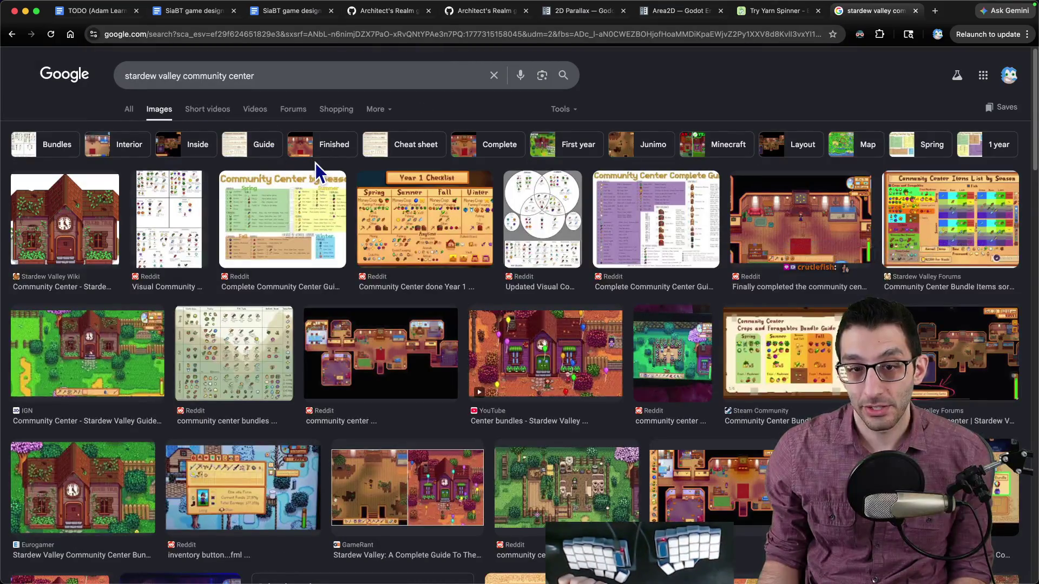
{"action": "left_click", "coordinate": [379, 351]}
{"action": "right_click", "coordinate": [713, 276]}
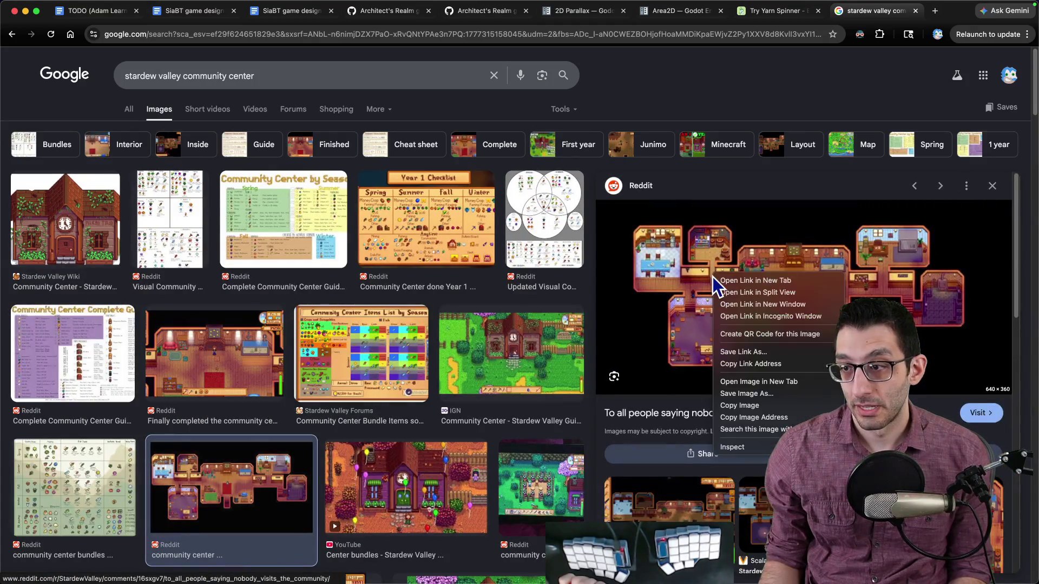
{"action": "left_click", "coordinate": [757, 382]}
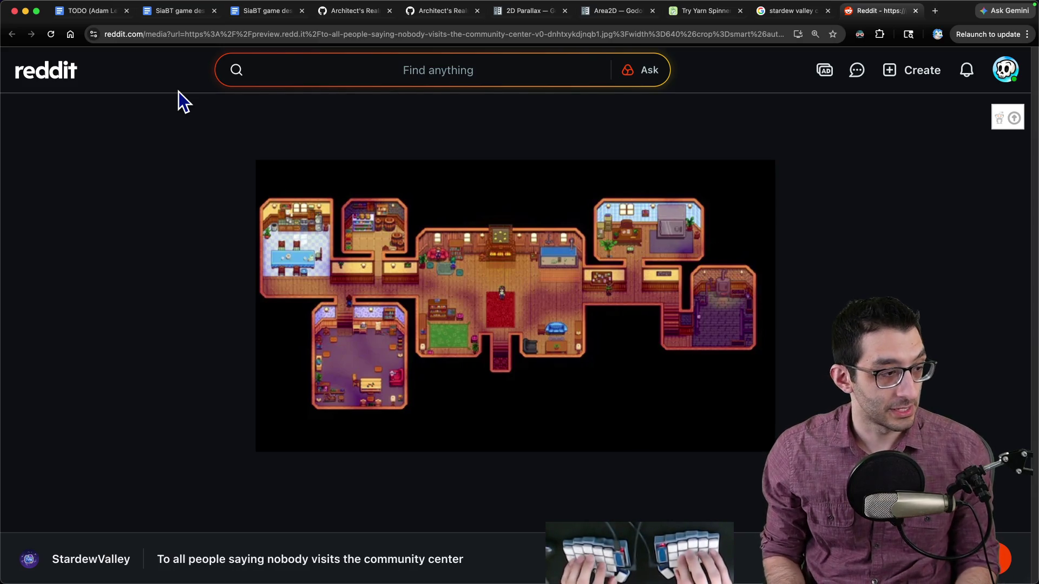
{"action": "key", "text": "super+Tab"}
{"action": "key", "text": "super+n"}
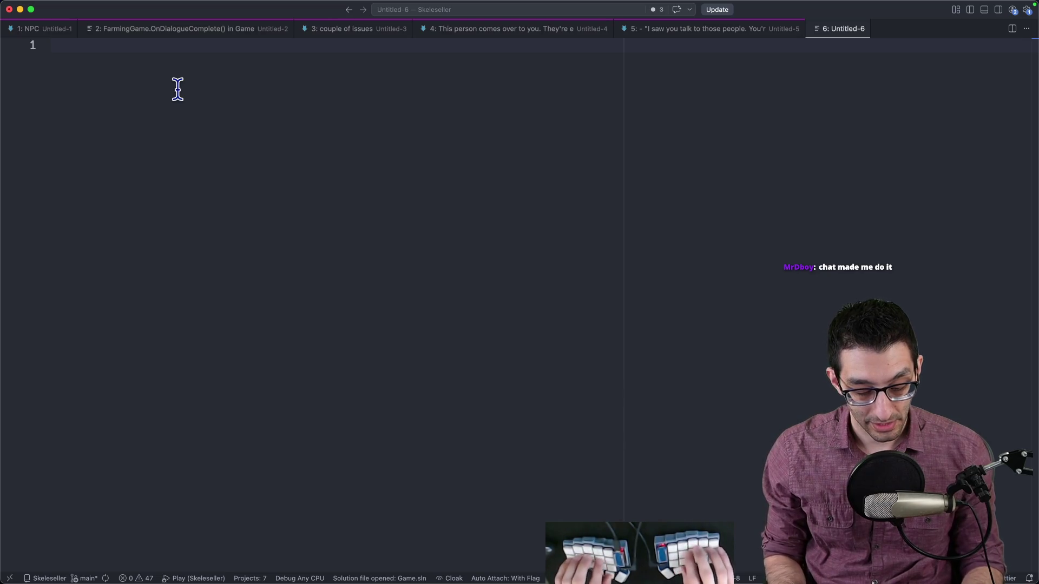
- Close the empty Untitled-6 editor file and the Reddit image tab, returning to the SiaBT design doc
{"action": "key", "text": "super+w"}
{"action": "key", "text": "super+Tab"}
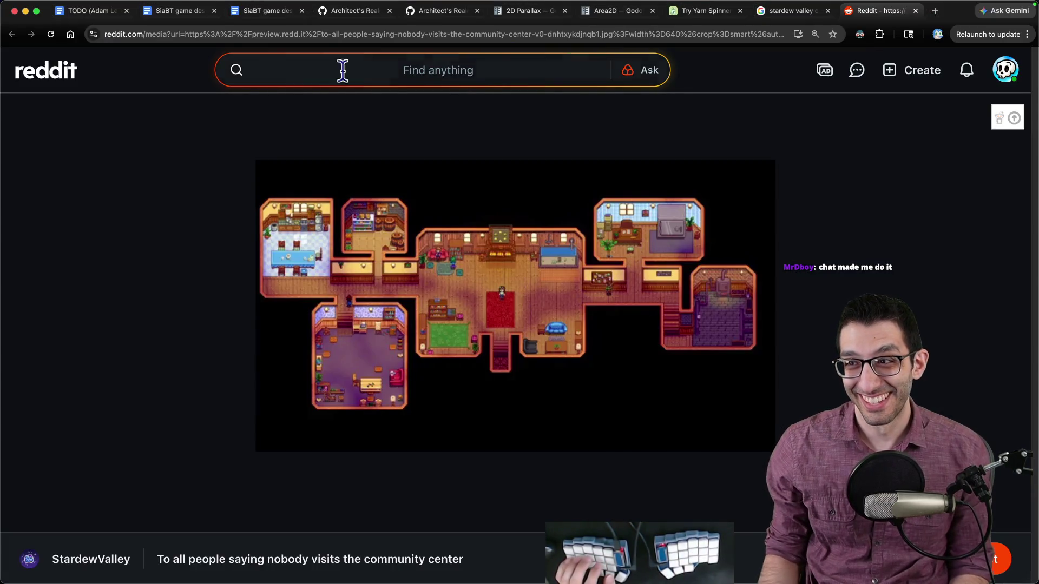
{"action": "left_click", "coordinate": [914, 11]}
{"action": "left_click", "coordinate": [182, 13]}
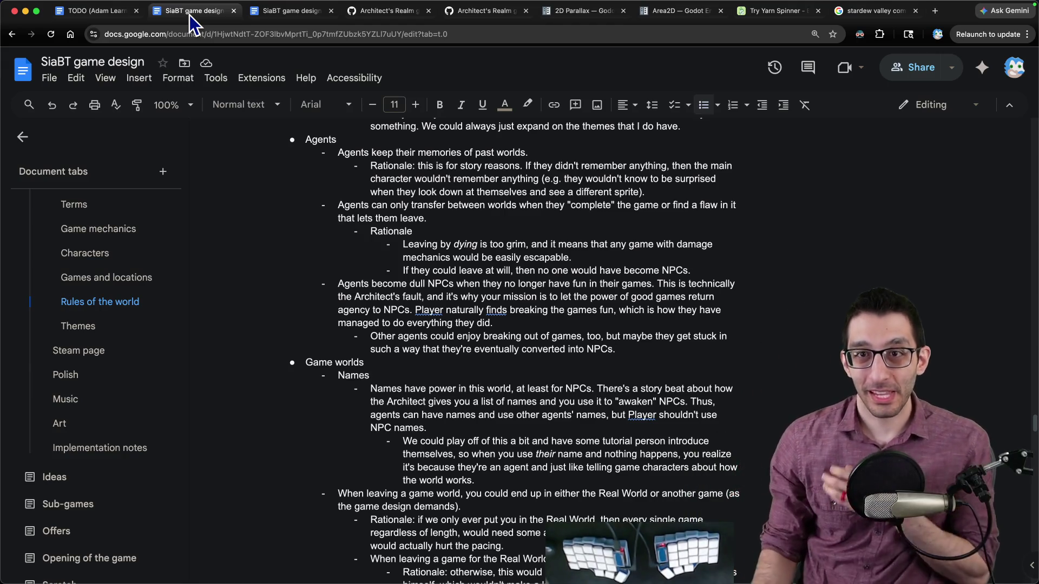
- Under the reasons list, add 'Maybe it's a combination of not being able to buy the farm and not growing such huge strawberries'
{"action": "key", "text": "ctrl+Tab"}
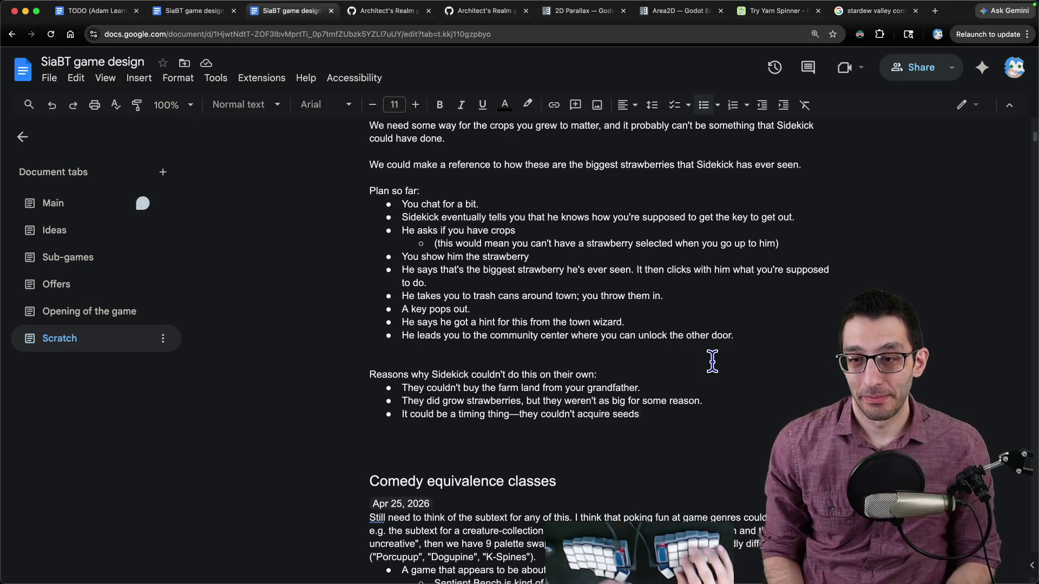
{"action": "key", "text": "super+shift+Right"}
{"action": "key", "text": "Right"}
{"action": "key", "text": "super+shift+Left"}
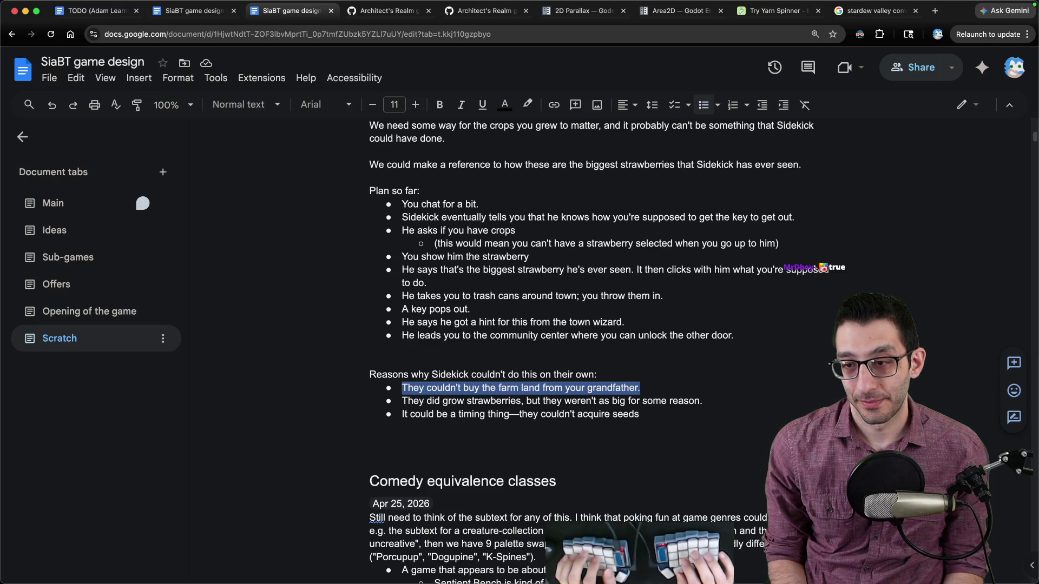
{"action": "key", "text": "Right"}
{"action": "key", "text": "Return"}
{"action": "key", "text": "Tab"}
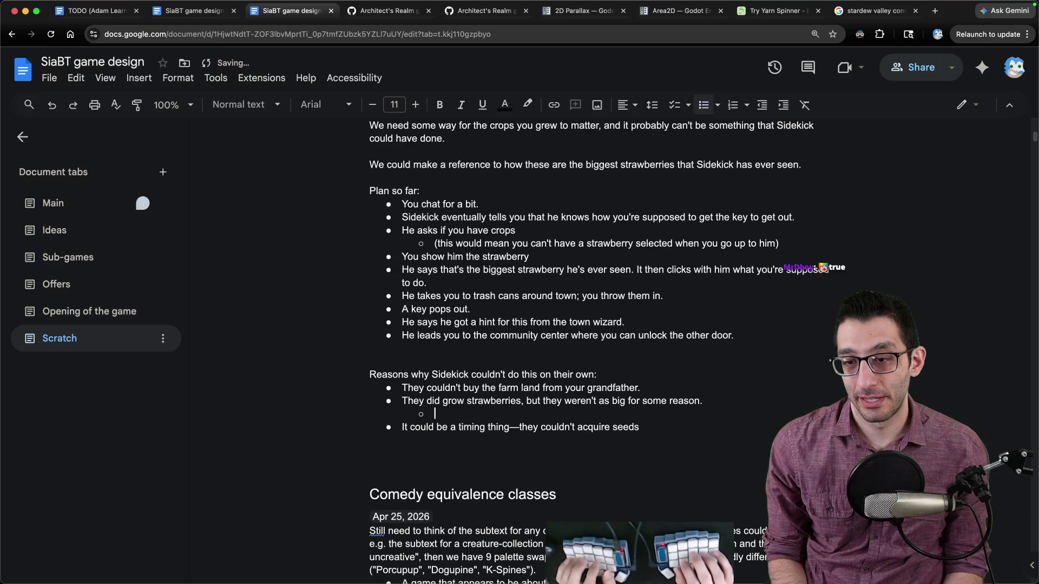
{"action": "key", "text": "BackSpace"}
{"action": "key", "text": "Down"}
{"action": "key", "text": "Return"}
{"action": "key", "text": "Return"}
{"action": "key", "text": "Return"}
{"action": "type", "text": "Maybe it's a combination of not being able to buy the farm and not growing such huge s"}
{"action": "type", "text": "on their own."}
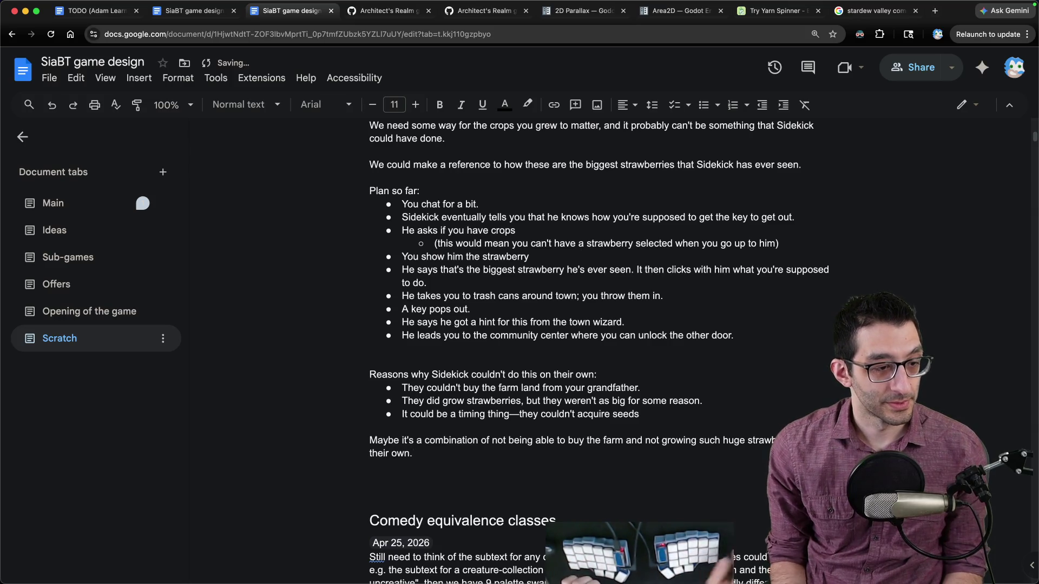
{"action": "key", "text": "super+Tab"}
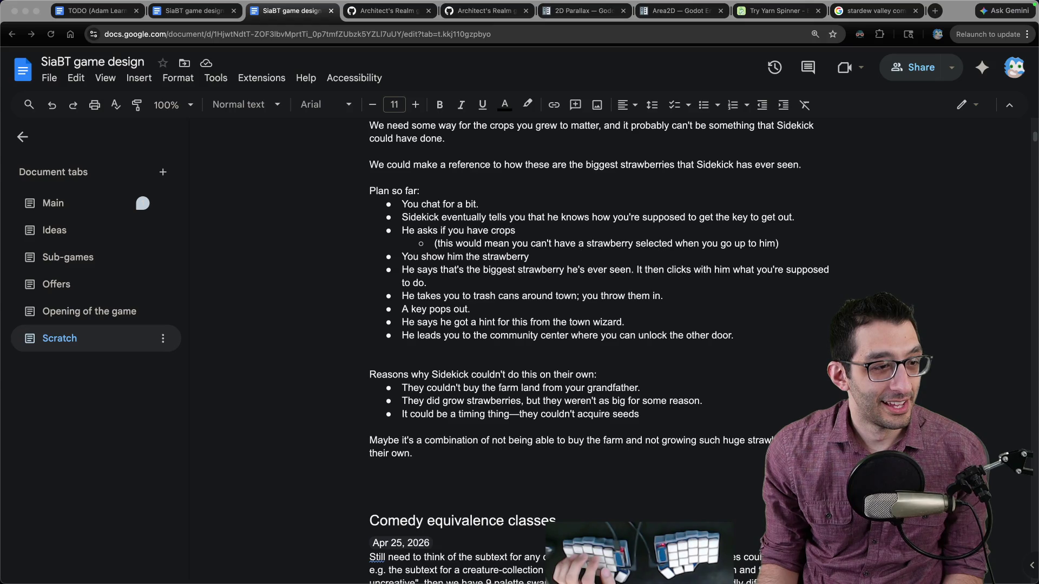
- Review the plan bullets, selecting the 'Sidekick eventually tells you' and crops lines
{"action": "left_click", "coordinate": [614, 427]}
{"action": "left_click", "coordinate": [616, 455]}
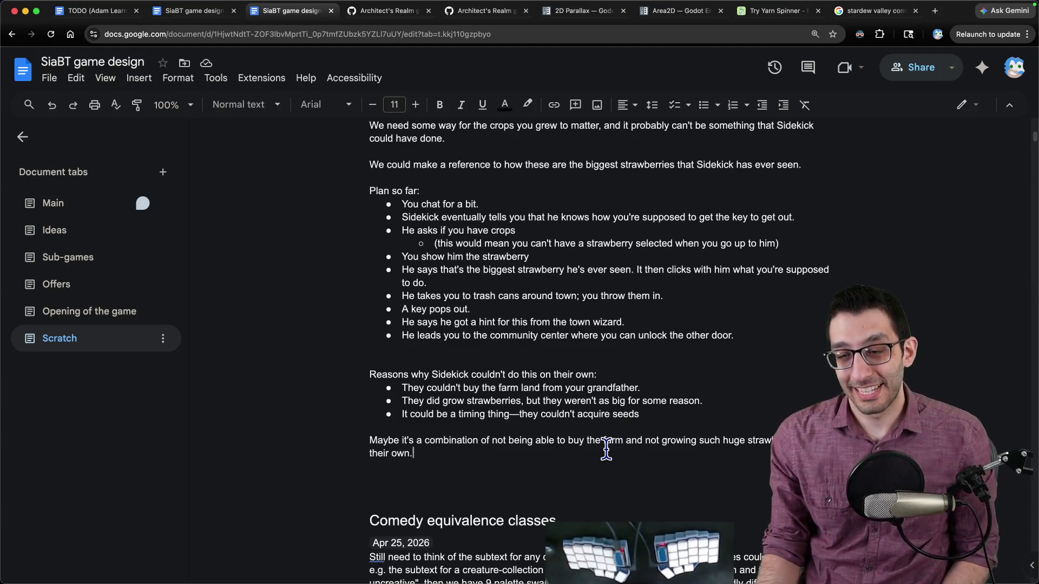
{"action": "left_click_drag", "start_coordinate": [410, 201], "coordinate": [478, 204]}
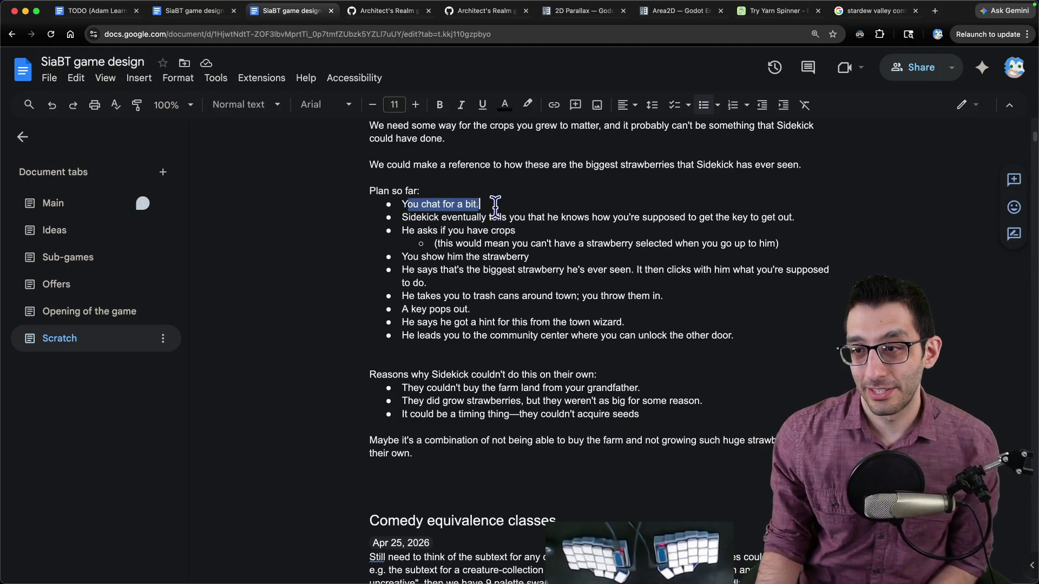
{"action": "triple_click", "coordinate": [507, 217]}
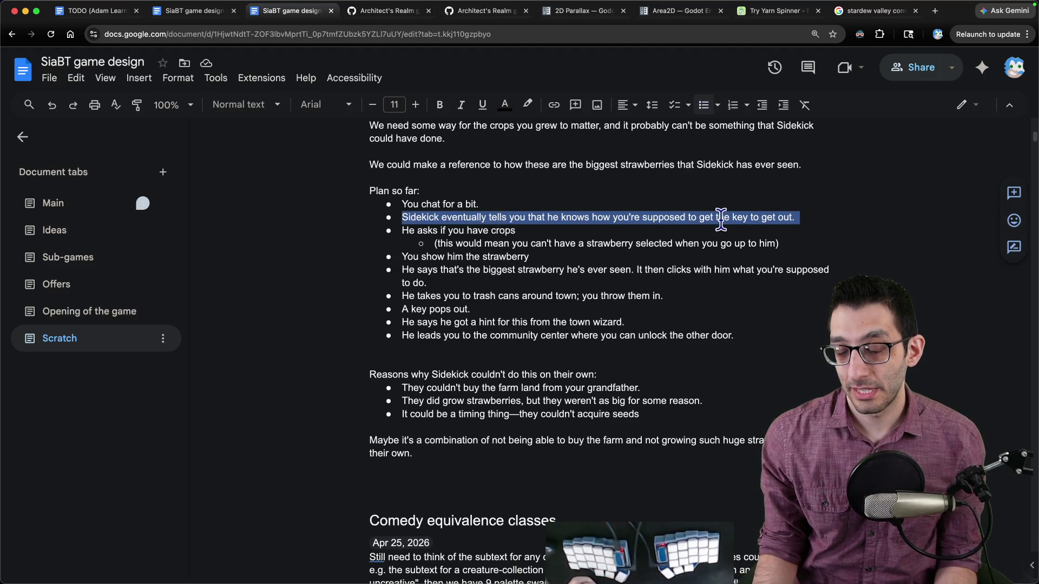
{"action": "triple_click", "coordinate": [396, 232]}
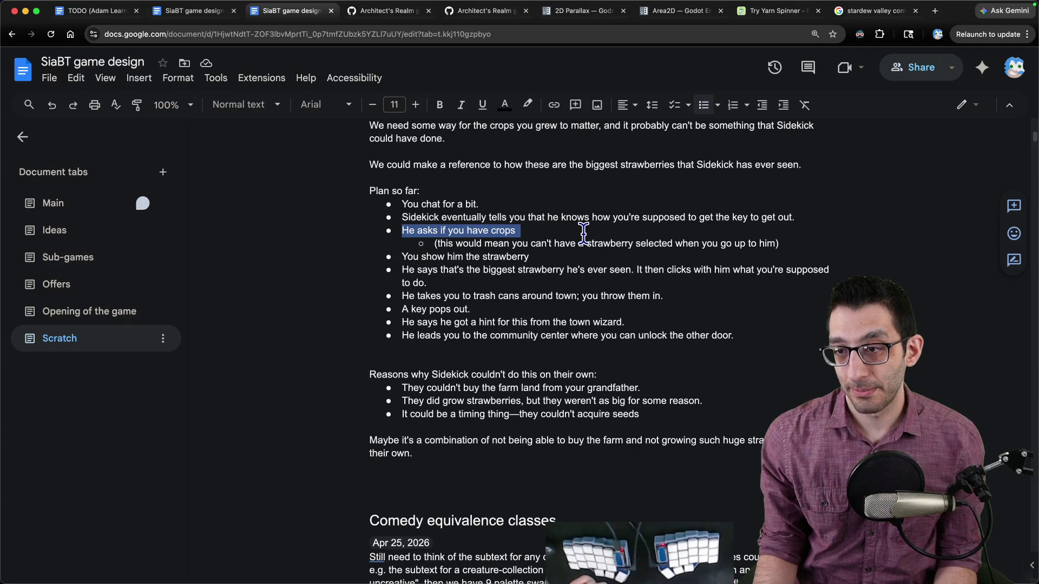
{"action": "left_click", "coordinate": [585, 233]}
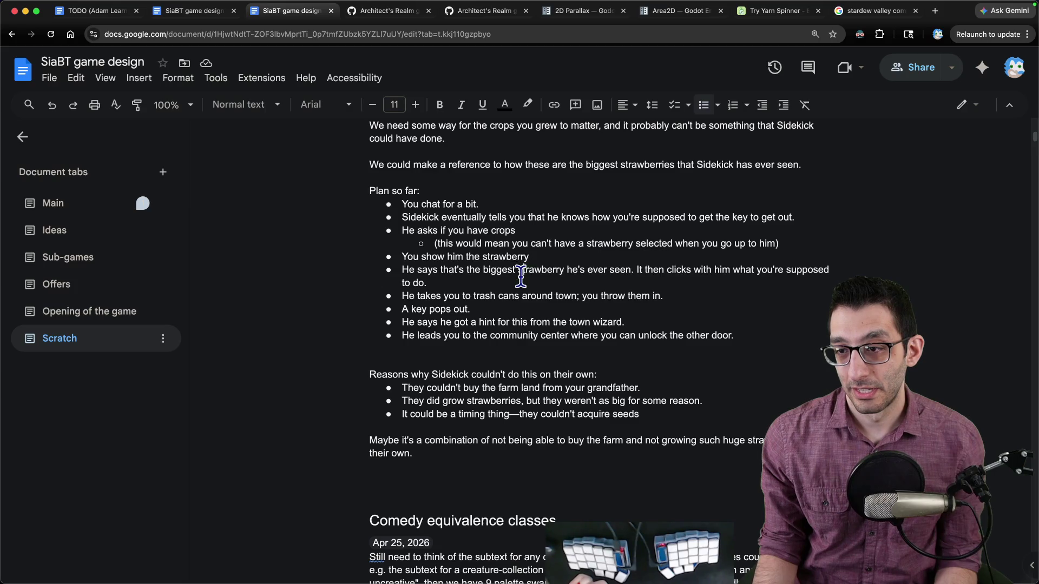
- After 'seen', add 'He tried growing some himself but they were normal-sized.' and delete the old remainder
{"action": "key", "text": "Up"}
{"action": "key", "text": "alt+Right"}
{"action": "key", "text": "alt+Right"}
{"action": "key", "text": "alt+Right"}
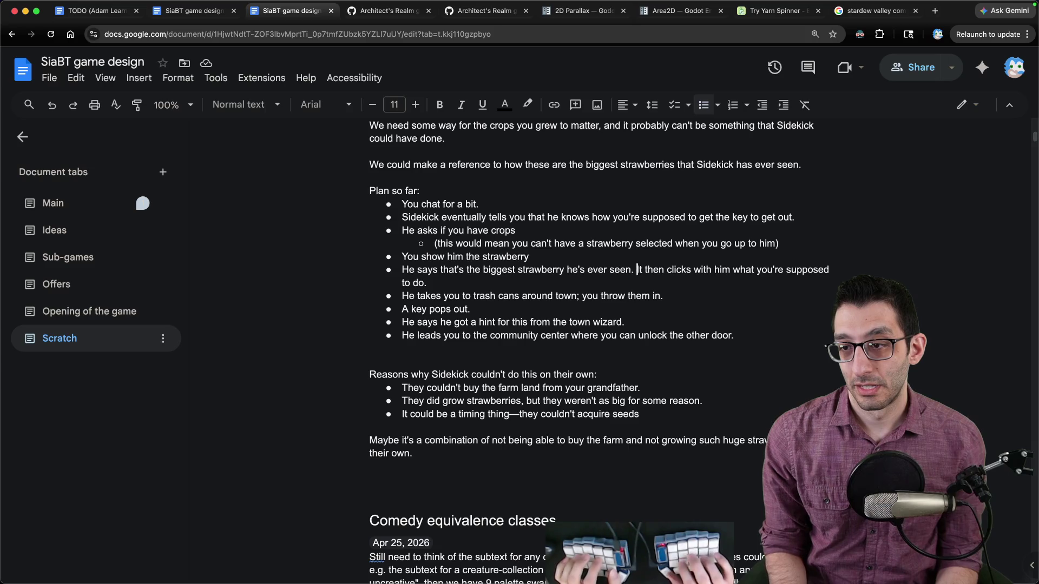
{"action": "type", "text": ". He tried growing"}
{"action": "type", "text": " some himself "}
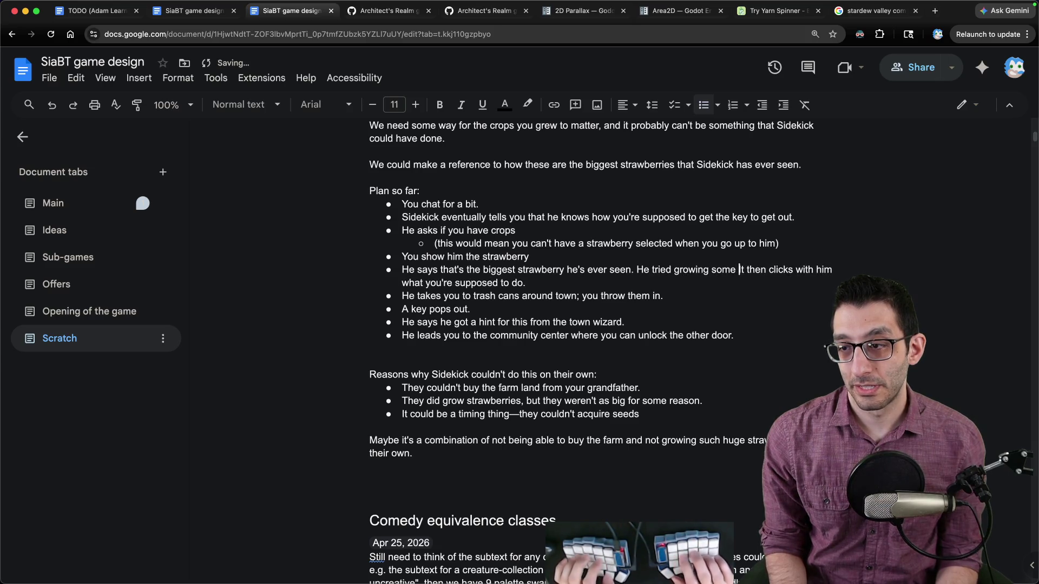
{"action": "type", "text": "but "}
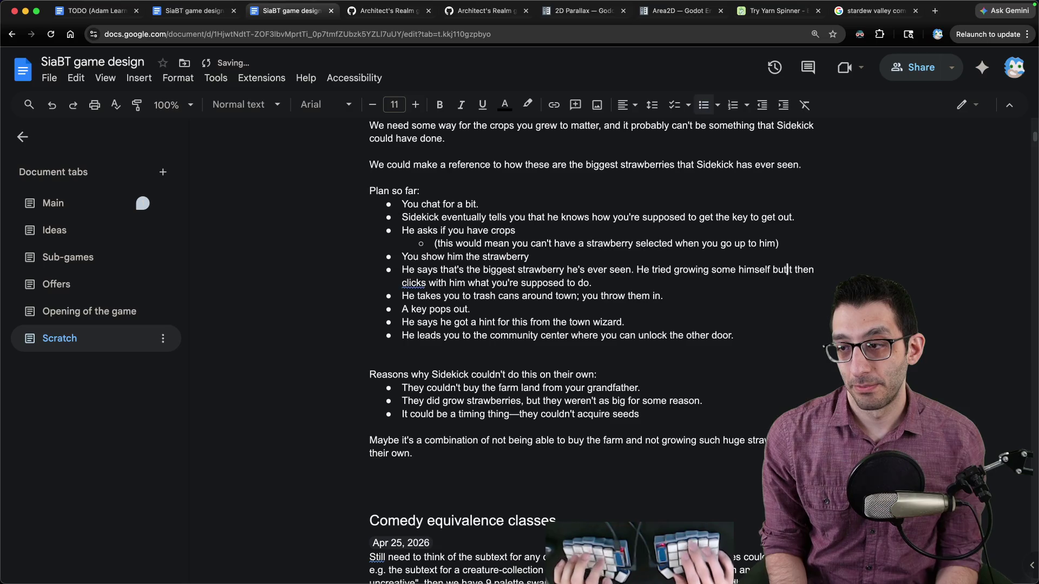
{"action": "type", "text": "they were nomt"}
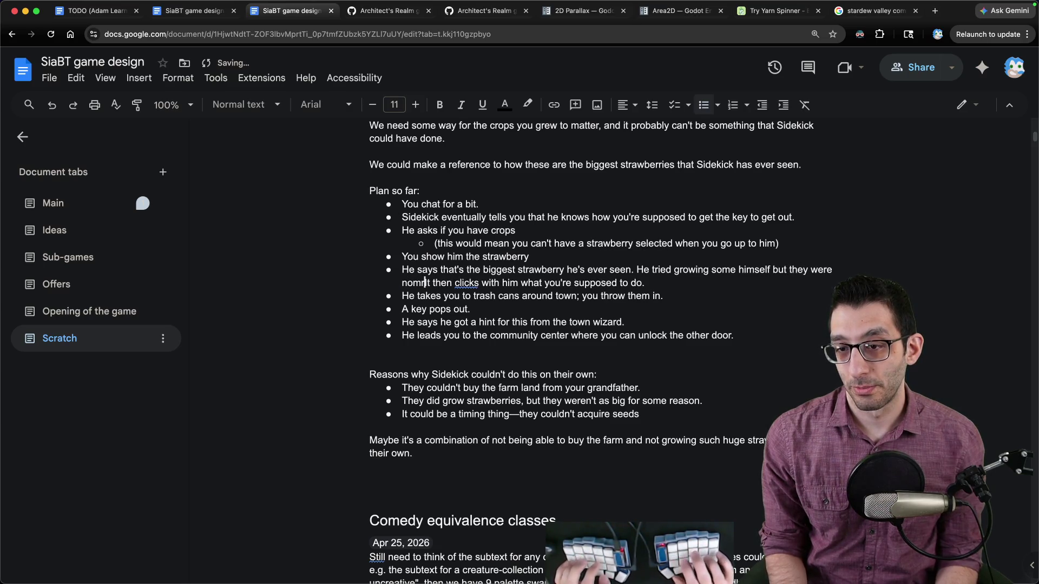
{"action": "key", "text": "Delete"}
{"action": "type", "text": "rmal-sized."}
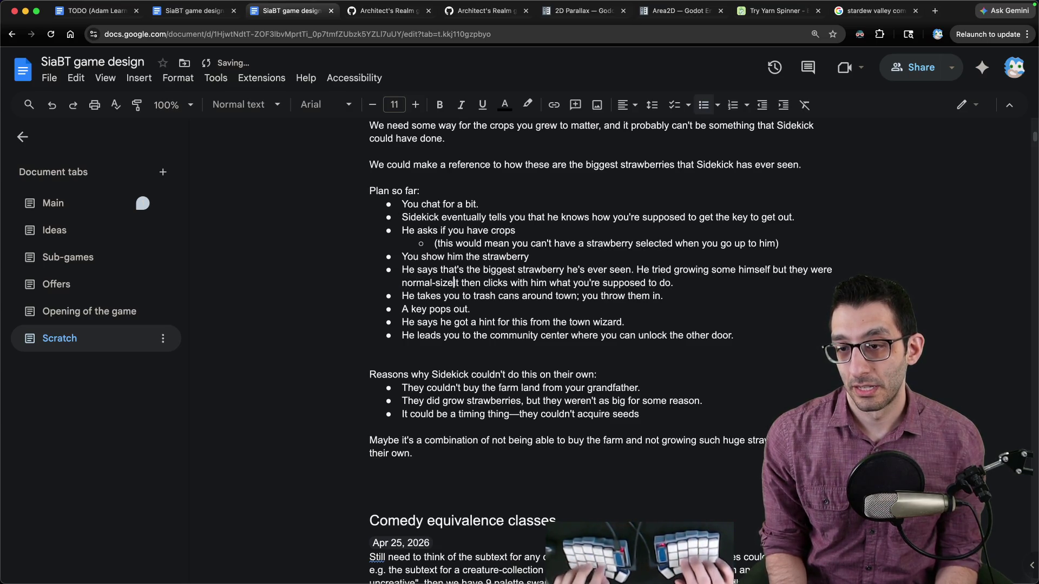
{"action": "key", "text": "shift+End"}
{"action": "key", "text": "BackSpace"}
{"action": "key", "text": "BackSpace"}
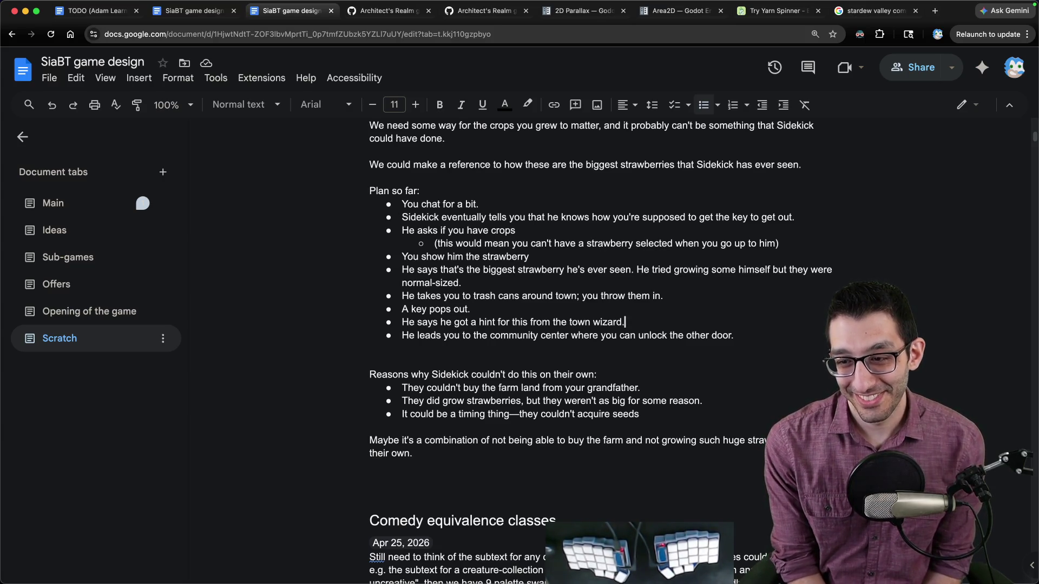
{"action": "key", "text": "Return"}
{"action": "key", "text": "Tab"}
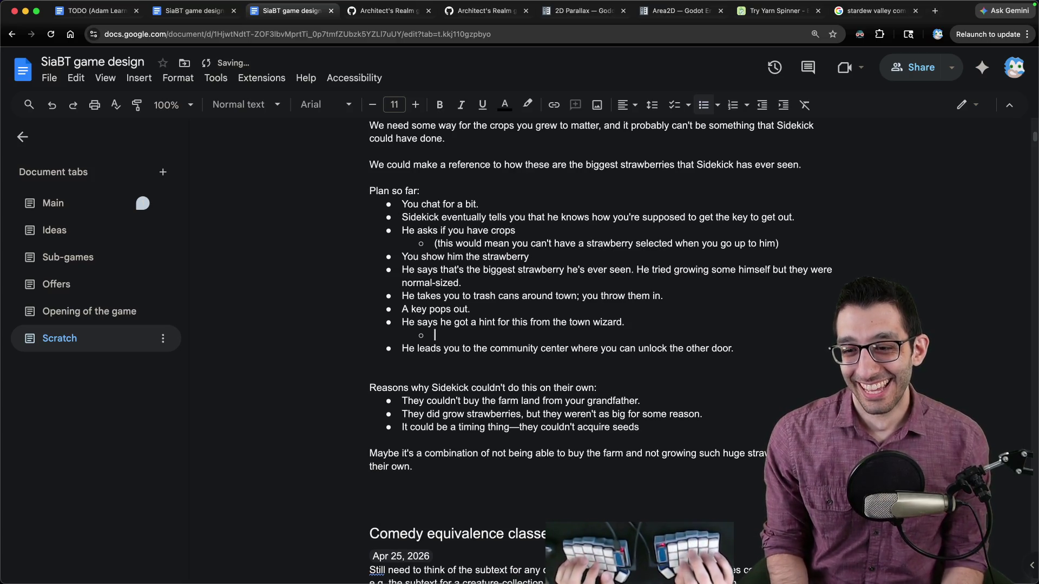
- Add '"What was the hint?"' with a nested answer: throw giant strawberries into the town's trash cans
{"action": "type", "text": "\"What was the hint?\""}
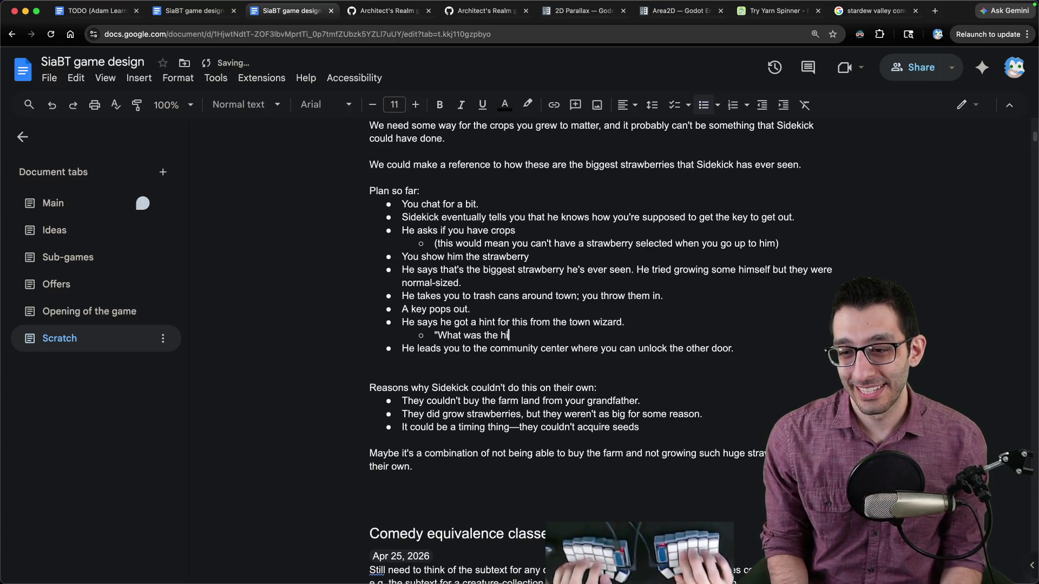
{"action": "key", "text": "Return"}
{"action": "key", "text": "Tab"}
{"action": "type", "text": "\"Thr"}
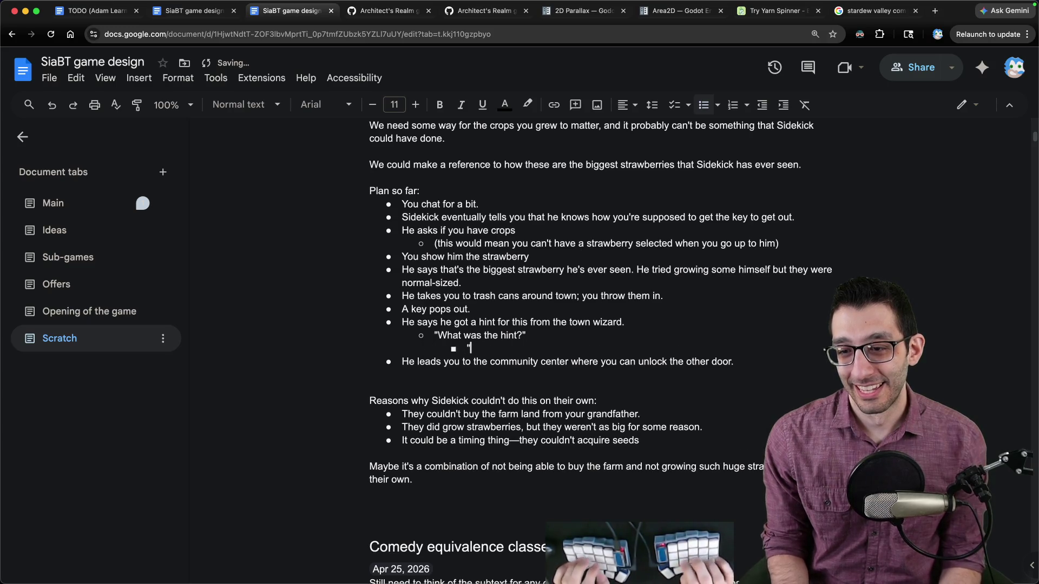
{"action": "key", "text": "BackSpace"}
{"action": "key", "text": "BackSpace"}
{"action": "key", "text": "BackSpace"}
{"action": "type", "text": "It was 'throw giant stra"}
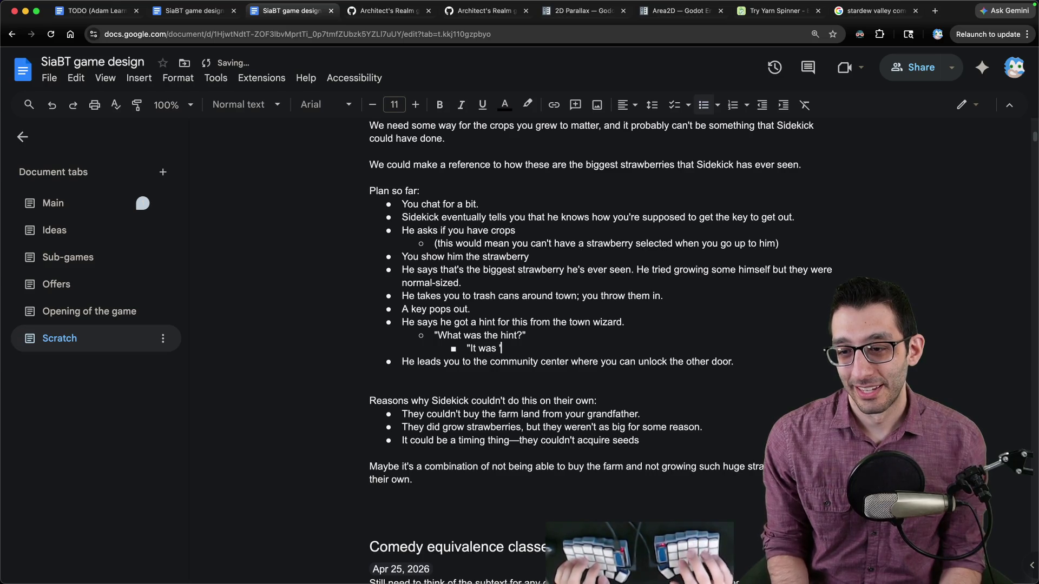
{"action": "type", "text": "wber"}
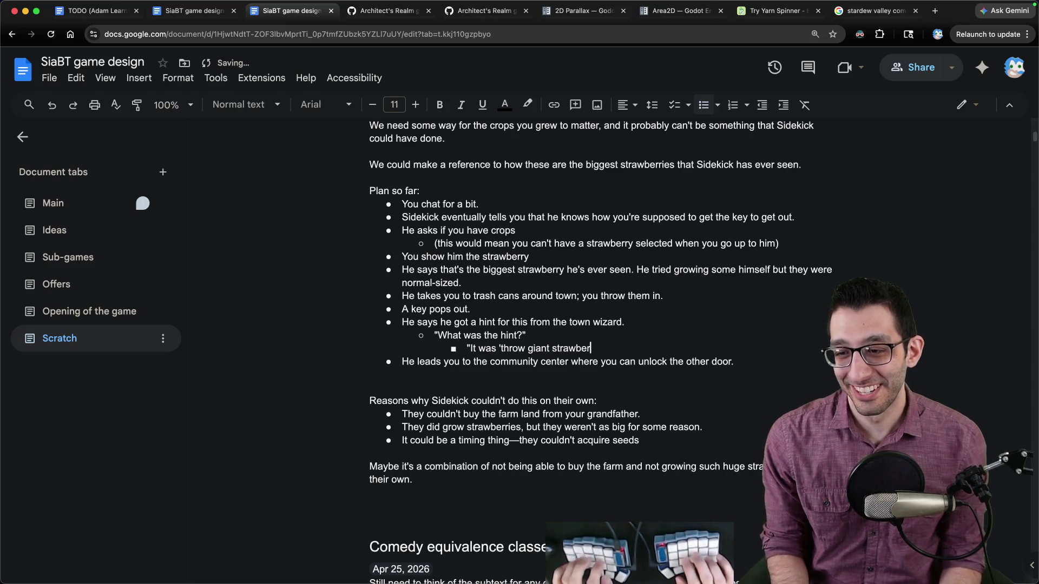
{"action": "type", "text": "ries into the trash cans around taow"}
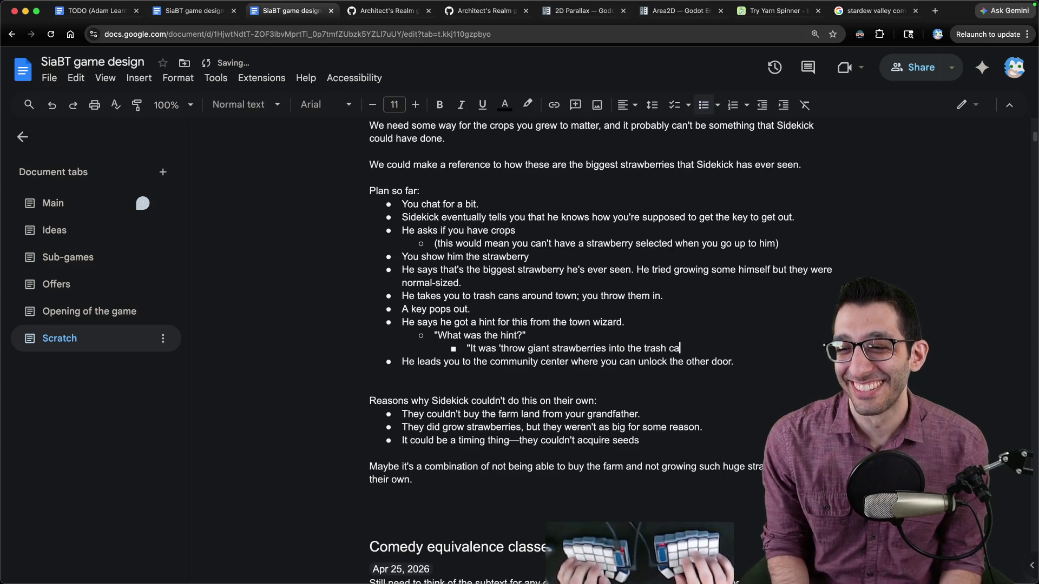
{"action": "key", "text": "alt+BackSpace"}
{"action": "type", "text": "town'. "}
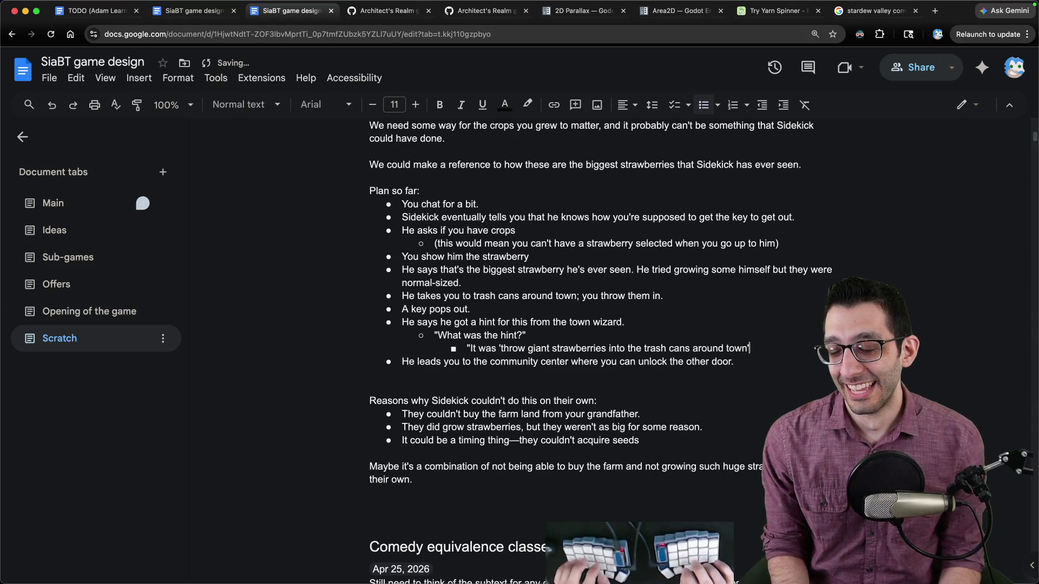
{"action": "type", "text": "It wasn't very"}
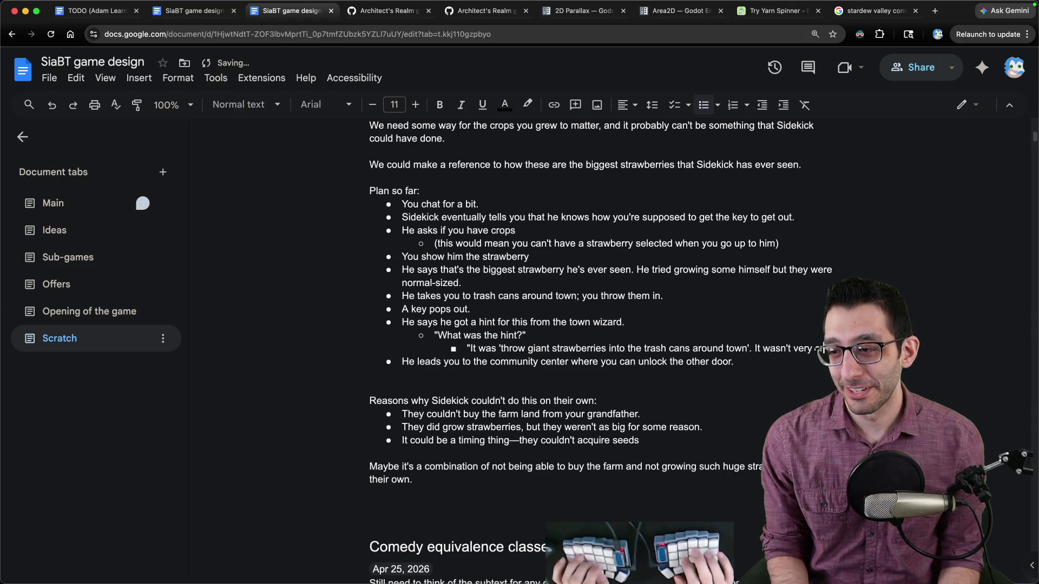
{"action": "type", "text": " cryptic.\""}
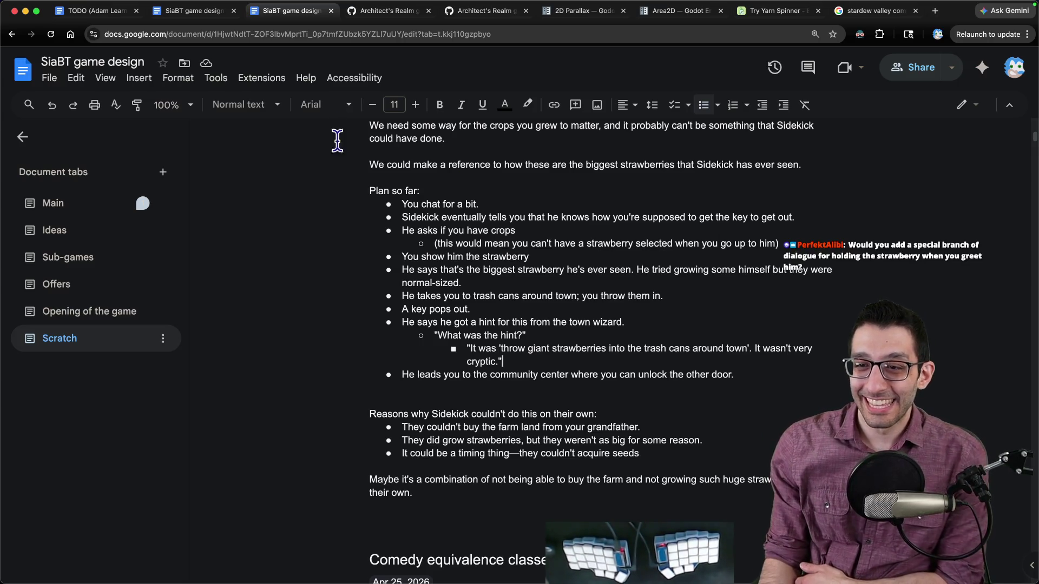
{"action": "left_click_drag", "start_coordinate": [401, 203], "coordinate": [673, 360]}
{"action": "left_click", "coordinate": [723, 346]}
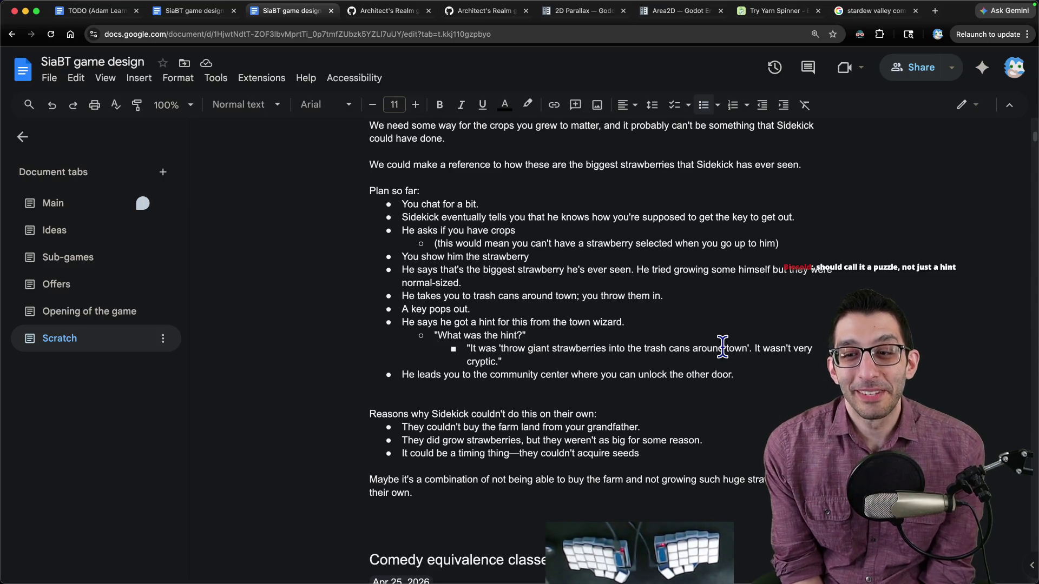
{"action": "left_click_drag", "start_coordinate": [541, 336], "coordinate": [432, 338]}
{"action": "left_click_drag", "start_coordinate": [520, 361], "coordinate": [402, 340]}
{"action": "left_click", "coordinate": [424, 338]}
{"action": "key", "text": "shift+Down"}
{"action": "key", "text": "shift+Down"}
{"action": "left_click", "coordinate": [425, 331]}
{"action": "left_click", "coordinate": [577, 323], "text": "shift"}
{"action": "key", "text": "BackSpace"}
{"action": "key", "text": "ctrl+z"}
{"action": "key", "text": "Right"}
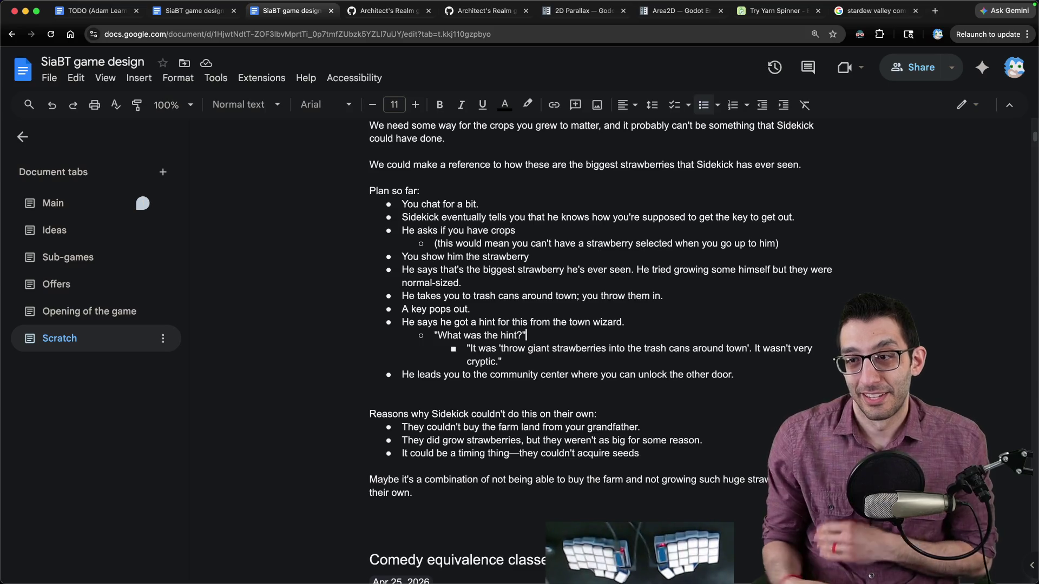
- Select the 'How long has Sidekick been here for?' question in the design doc
{"action": "left_click", "coordinate": [480, 201]}
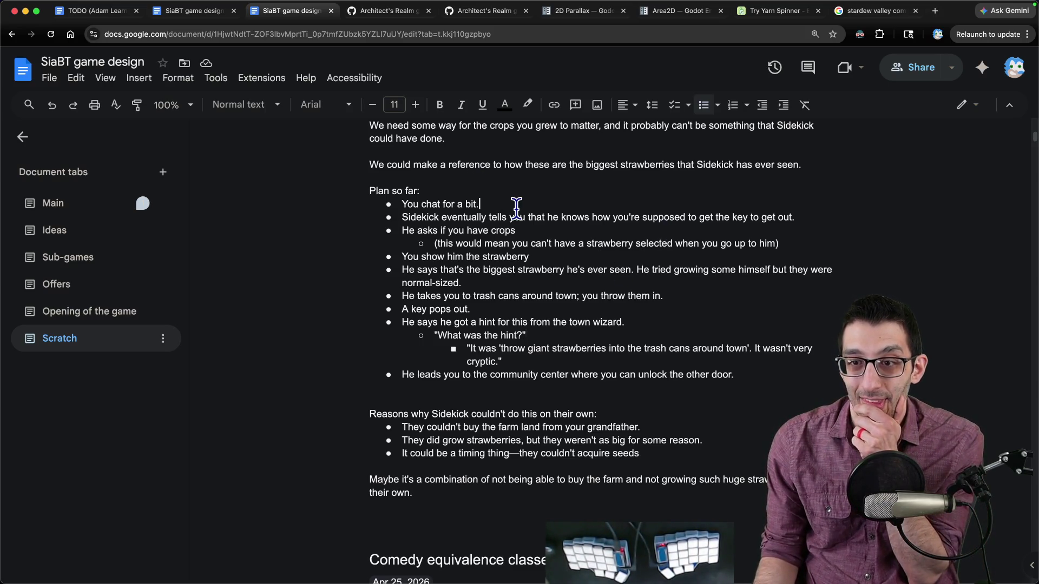
{"action": "scroll", "coordinate": [517, 208], "scroll_direction": "up", "scroll_amount": 10}
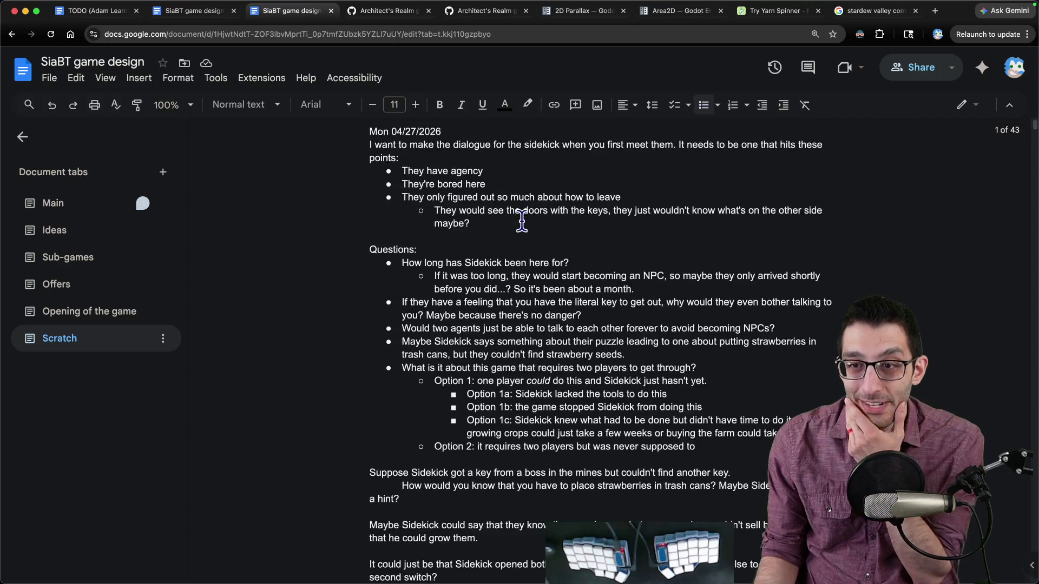
{"action": "left_click_drag", "start_coordinate": [416, 247], "coordinate": [681, 269]}
- In the other doc copy, go to Story beats and select 'another game world'
{"action": "key", "text": "ctrl+shift+Tab"}
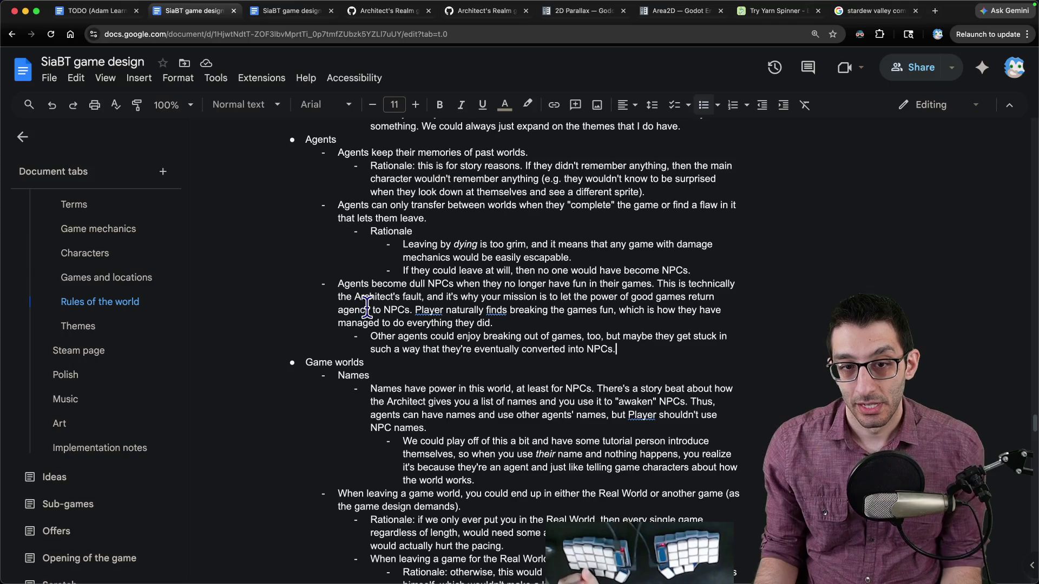
{"action": "scroll", "coordinate": [144, 336], "scroll_direction": "up", "scroll_amount": 5}
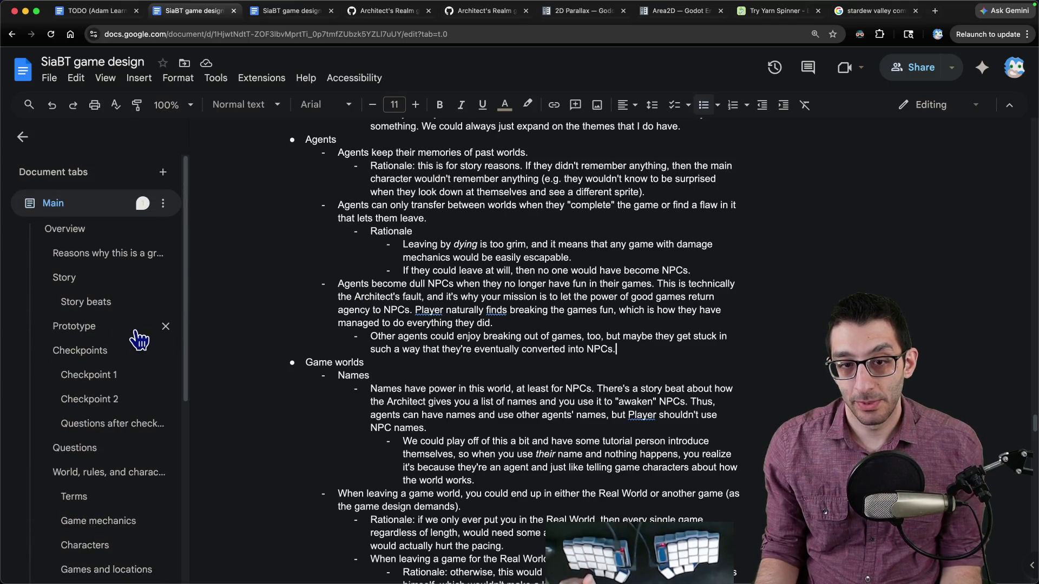
{"action": "left_click", "coordinate": [98, 306]}
{"action": "scroll", "coordinate": [449, 304], "scroll_direction": "down", "scroll_amount": 3}
{"action": "scroll", "coordinate": [450, 303], "scroll_direction": "up", "scroll_amount": 3}
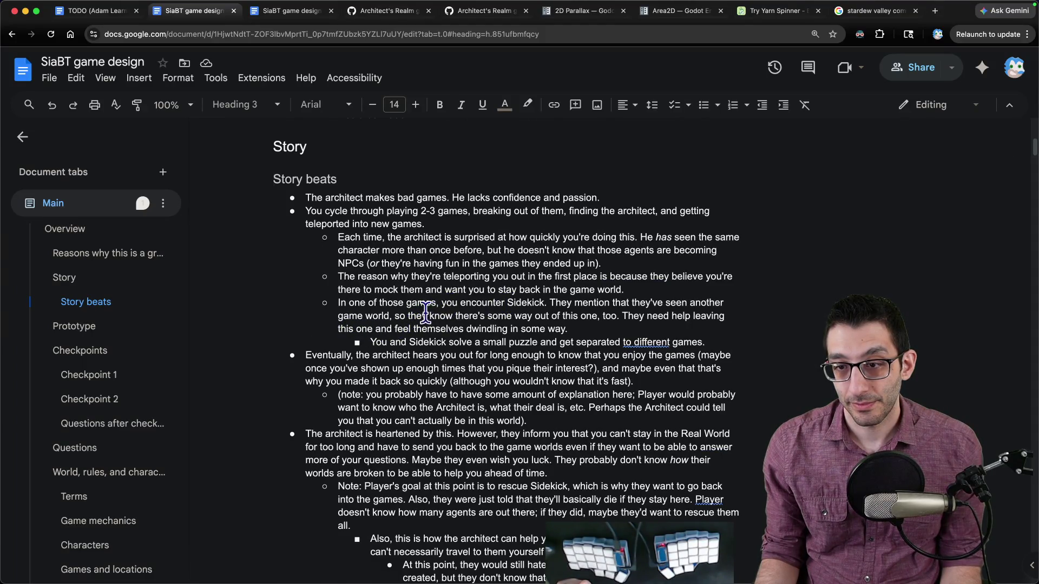
{"action": "mouse_move", "coordinate": [692, 303]}
{"action": "left_mouse_down"}
{"action": "mouse_move", "coordinate": [714, 304]}
{"action": "mouse_move", "coordinate": [353, 328]}
{"action": "mouse_move", "coordinate": [373, 317]}
{"action": "left_mouse_up"}
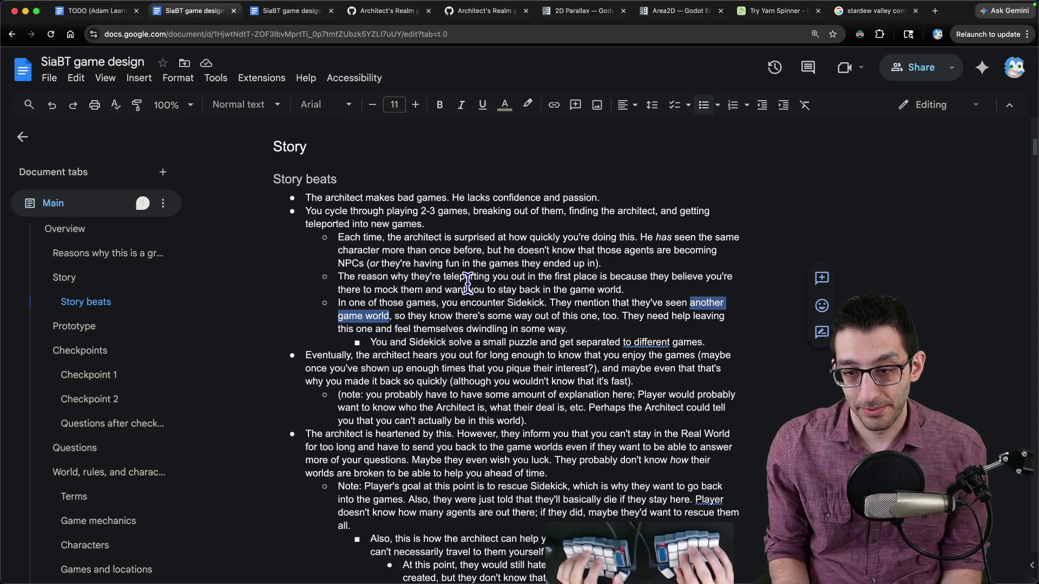
- Review the Opening of the game tab, then return to the Story beats copy
{"action": "key", "text": "ctrl+Tab"}
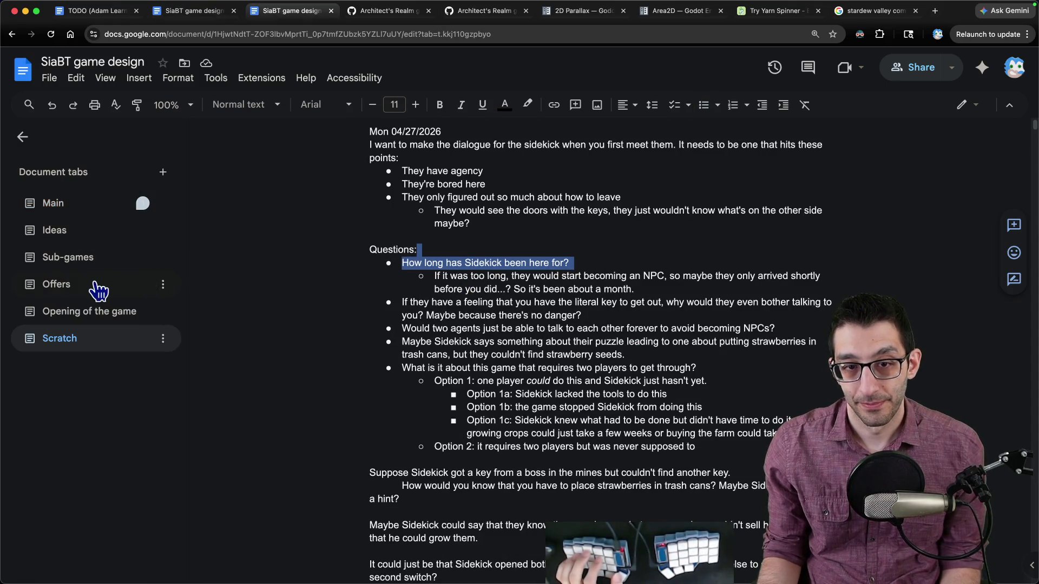
{"action": "left_click", "coordinate": [89, 311]}
{"action": "scroll", "coordinate": [526, 323], "scroll_direction": "down", "scroll_amount": 10}
{"action": "scroll", "coordinate": [526, 323], "scroll_direction": "up", "scroll_amount": 5}
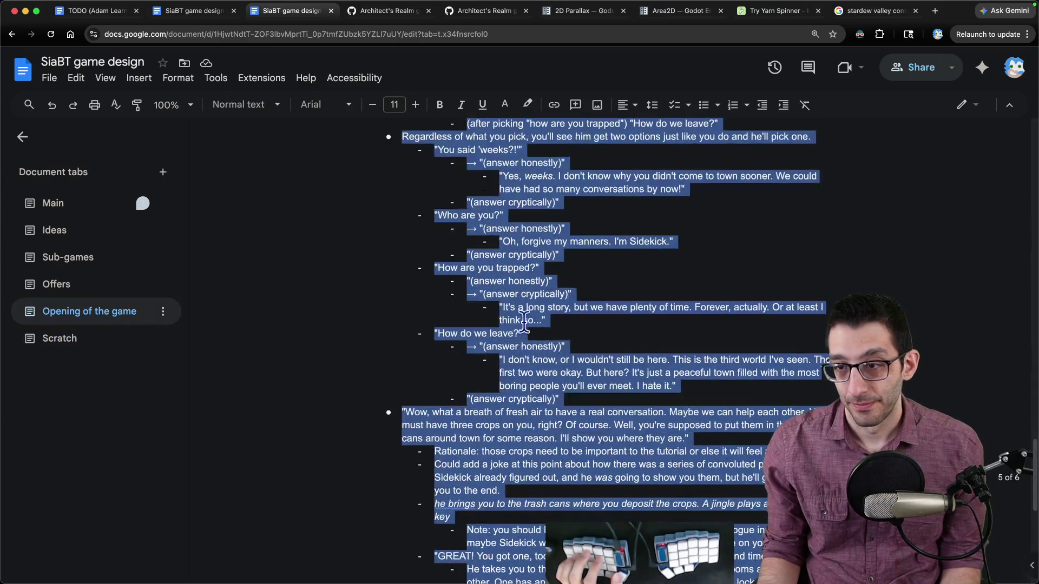
{"action": "scroll", "coordinate": [526, 323], "scroll_direction": "up", "scroll_amount": 2}
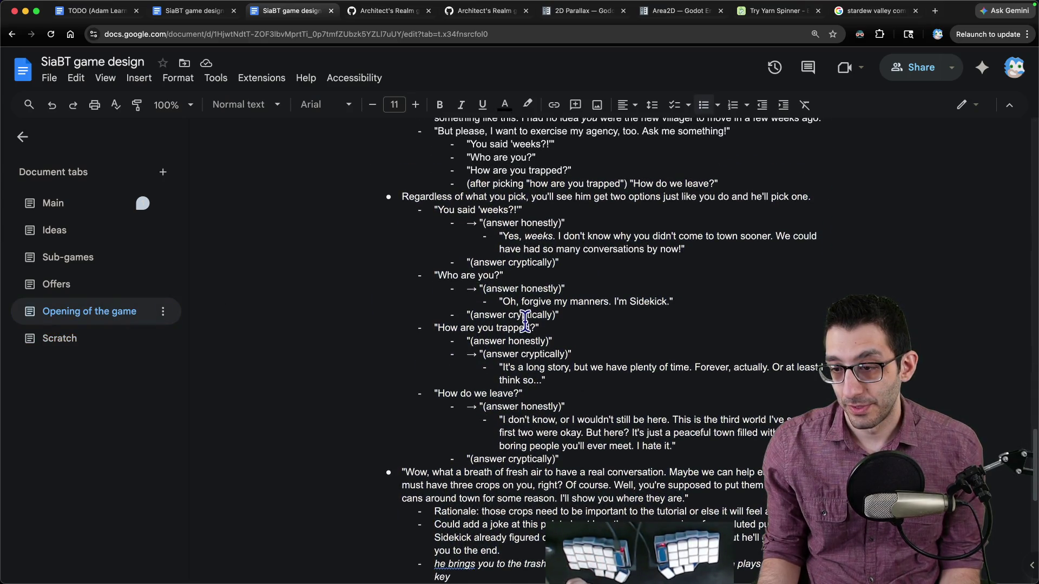
{"action": "key", "text": "ctrl+shift+Tab"}
- Reword the beat to 'two other game worlds' and change 'know' to 'assume'
{"action": "key", "text": "super+Left"}
{"action": "type", "text": "two"}
{"action": "key", "text": "alt+Right"}
{"action": "key", "text": "alt+Right"}
{"action": "type", "text": "s"}
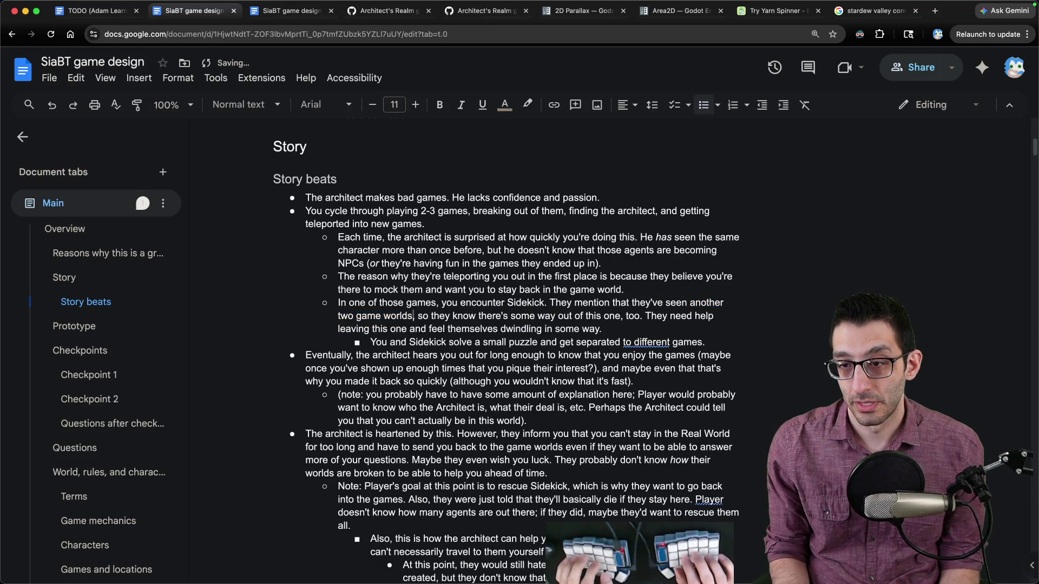
{"action": "key", "text": "alt+Right"}
{"action": "key", "text": "alt+Right"}
{"action": "key", "text": "alt+Right"}
{"action": "key", "text": "alt+BackSpace"}
{"action": "type", "text": "assume"}
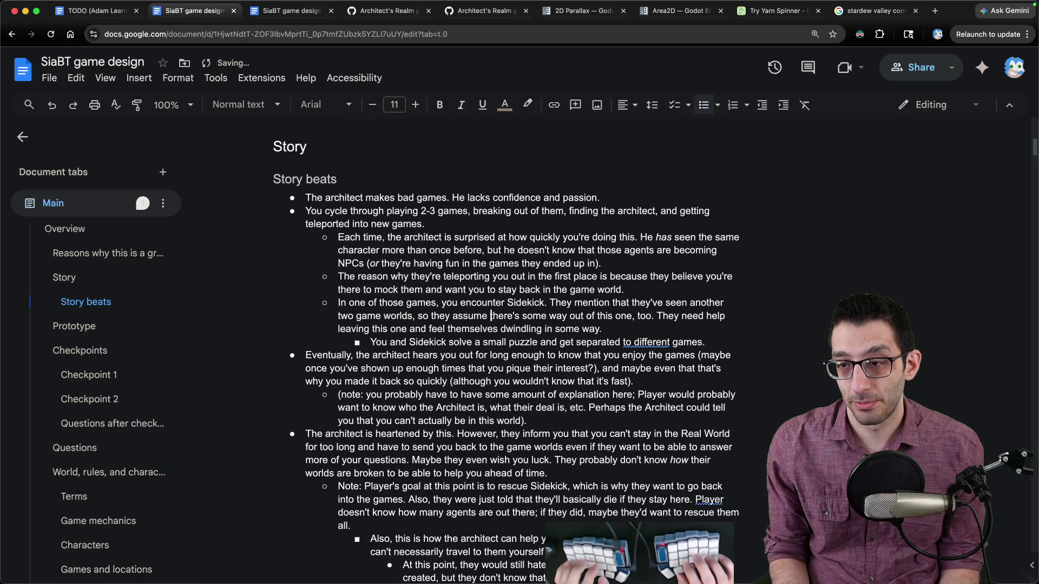
- Delete the clause about there being a way out of this world
{"action": "key", "text": "alt+Delete"}
{"action": "key", "text": "alt+Delete"}
{"action": "key", "text": "alt+BackSpace"}
{"action": "key", "text": "alt+BackSpace"}
{"action": "key", "text": "alt+BackSpace"}
{"action": "key", "text": "alt+Delete"}
{"action": "key", "text": "alt+Delete"}
{"action": "key", "text": "alt+Delete"}
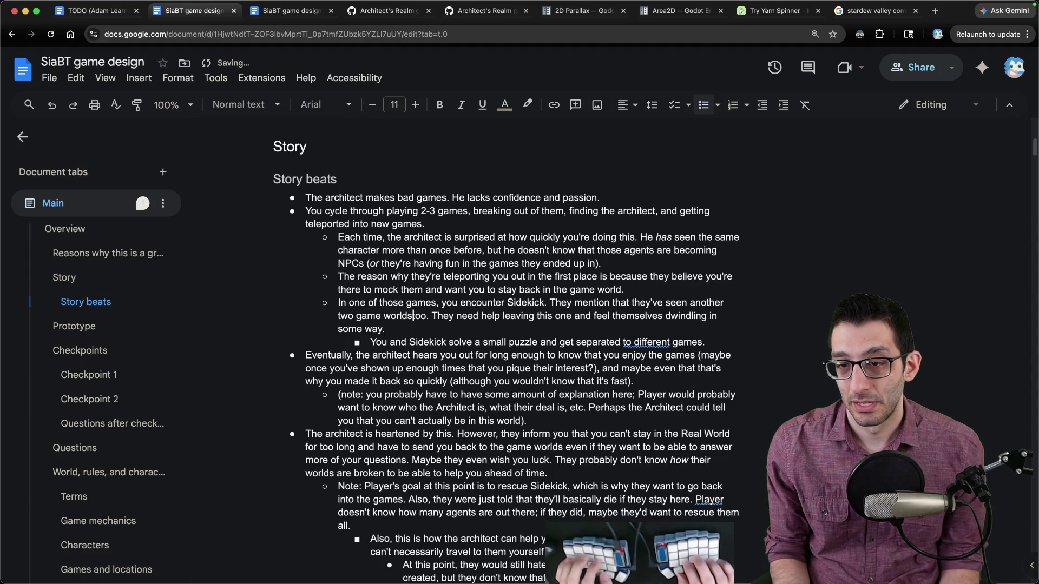
{"action": "key", "text": "alt+Delete"}
{"action": "key", "text": "super+Right"}
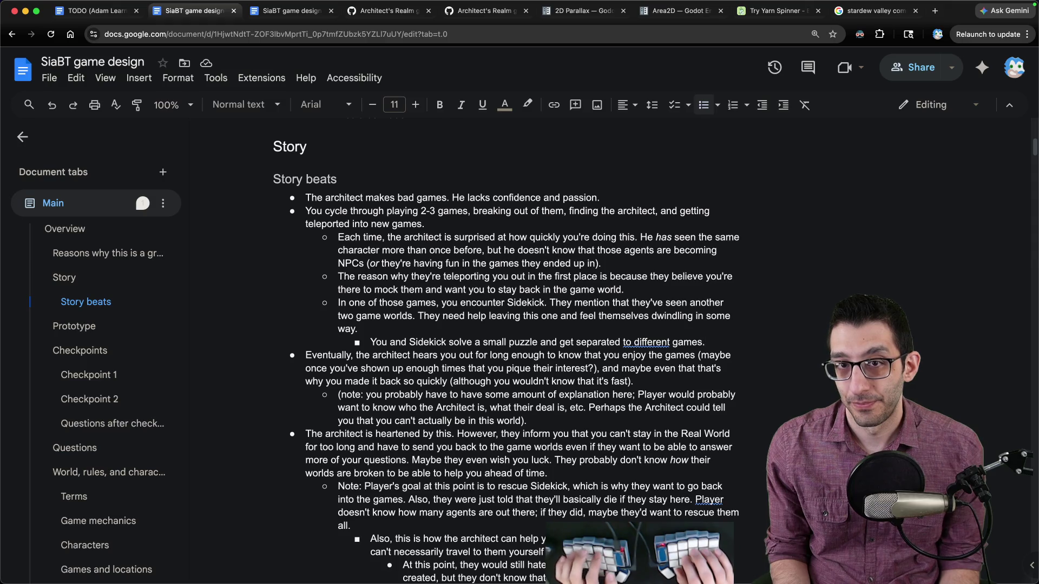
{"action": "key", "text": "ctrl+Tab"}
- Add a new outdented line below Sidekick's 'Leave me alone' dialogue
{"action": "scroll", "coordinate": [555, 330], "scroll_direction": "up", "scroll_amount": 10}
{"action": "scroll", "coordinate": [555, 330], "scroll_direction": "down", "scroll_amount": 5}
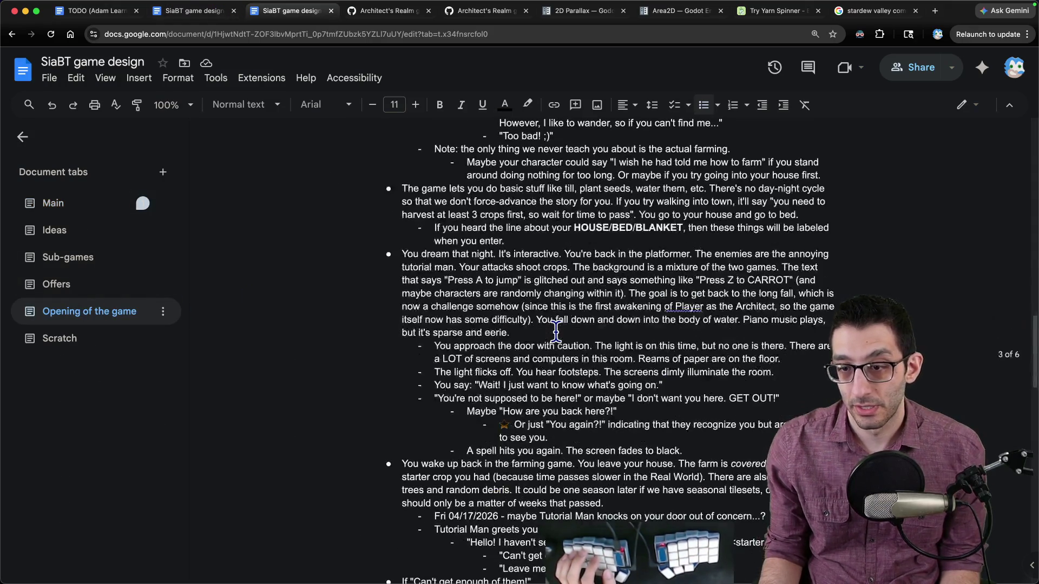
{"action": "scroll", "coordinate": [555, 330], "scroll_direction": "down", "scroll_amount": 7}
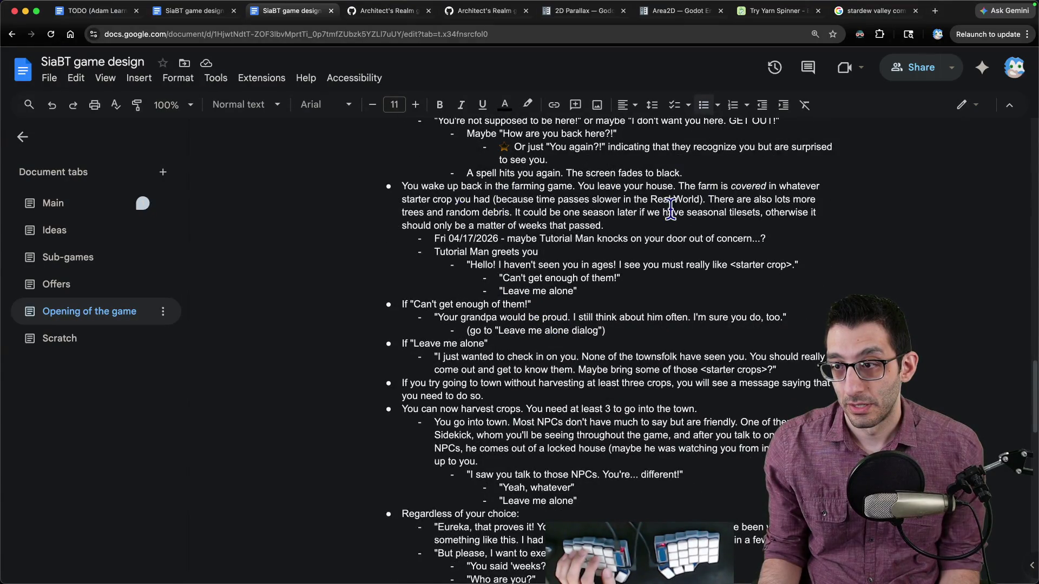
{"action": "scroll", "coordinate": [582, 227], "scroll_direction": "down", "scroll_amount": 1}
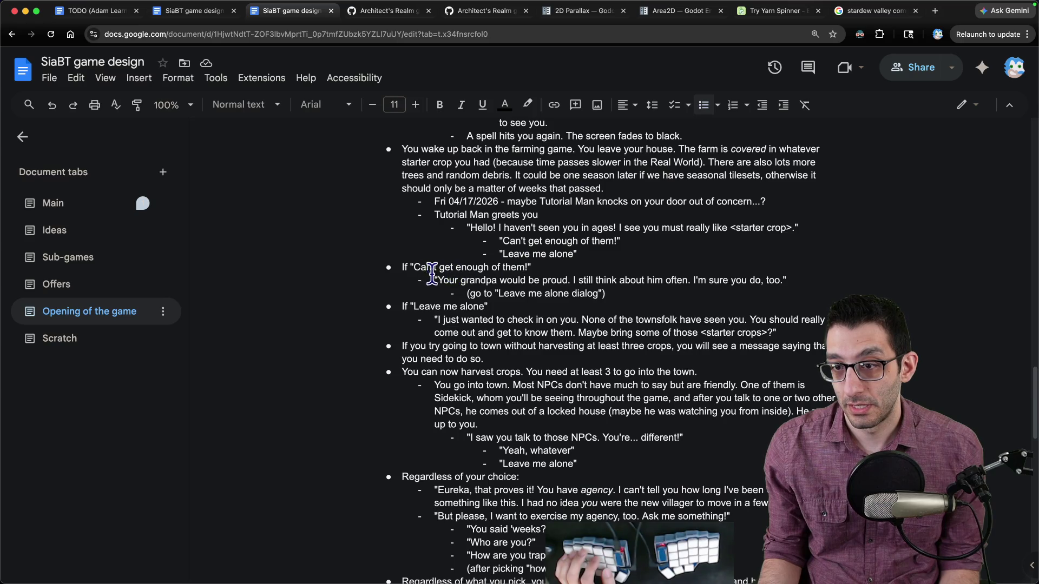
{"action": "scroll", "coordinate": [433, 265], "scroll_direction": "down", "scroll_amount": 3}
{"action": "scroll", "coordinate": [440, 269], "scroll_direction": "down", "scroll_amount": 1}
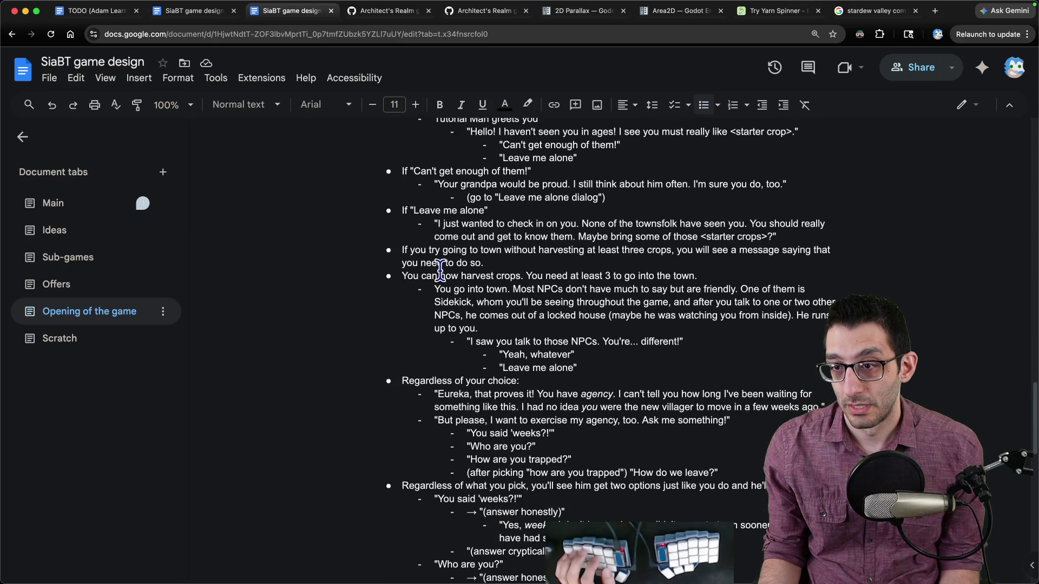
{"action": "scroll", "coordinate": [440, 269], "scroll_direction": "down", "scroll_amount": 2}
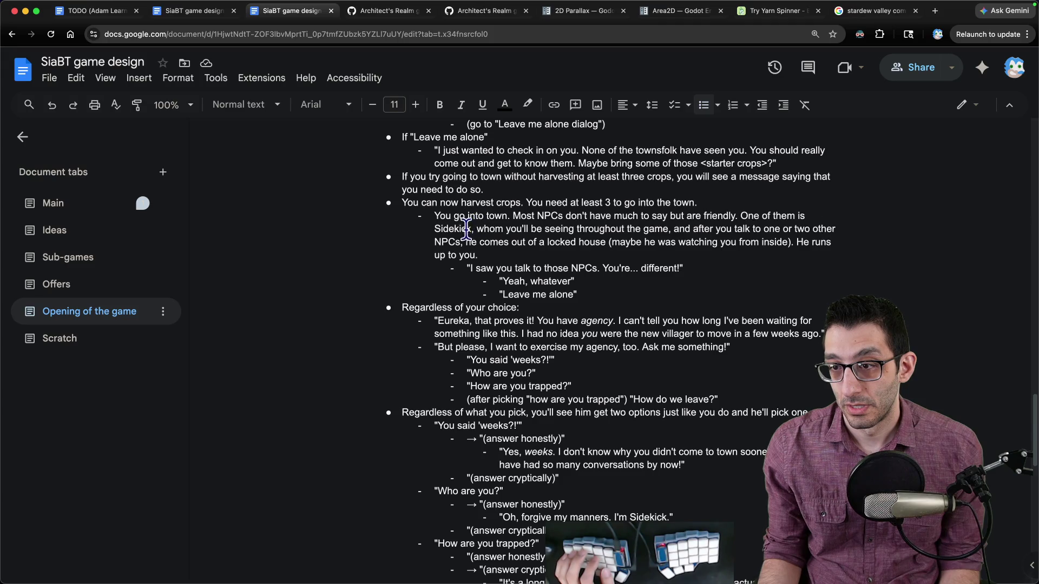
{"action": "key", "text": "Down"}
{"action": "key", "text": "Down"}
{"action": "key", "text": "End"}
{"action": "key", "text": "Return"}
{"action": "key", "text": "shift+Tab"}
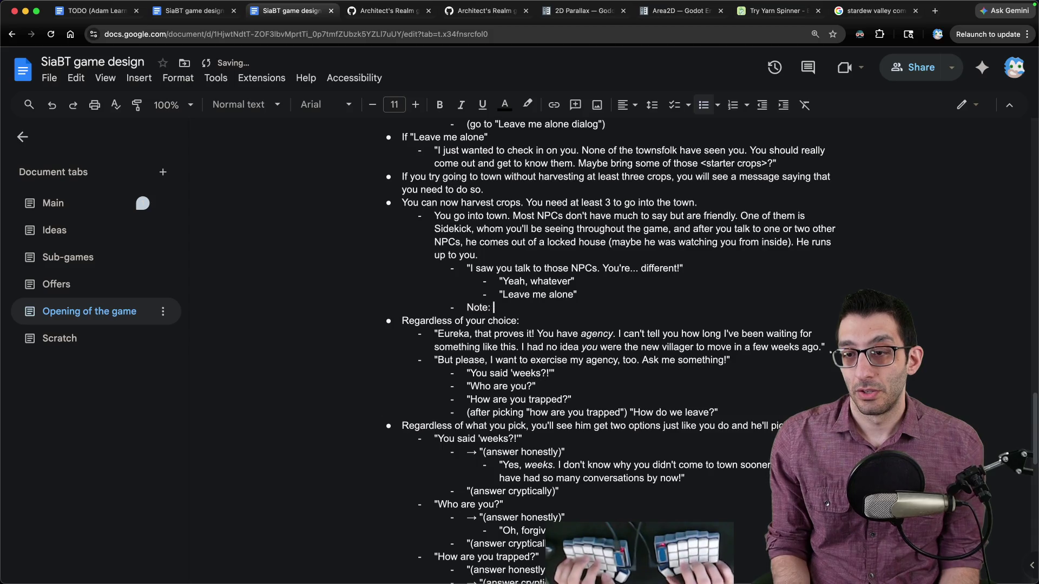
- Write the note that Sidekick arrived ~1-2 months earlier and found a key beating a boss
{"action": "type", "text": "has been in this game for a little bit longer than you, maybe ~1-2 mo"}
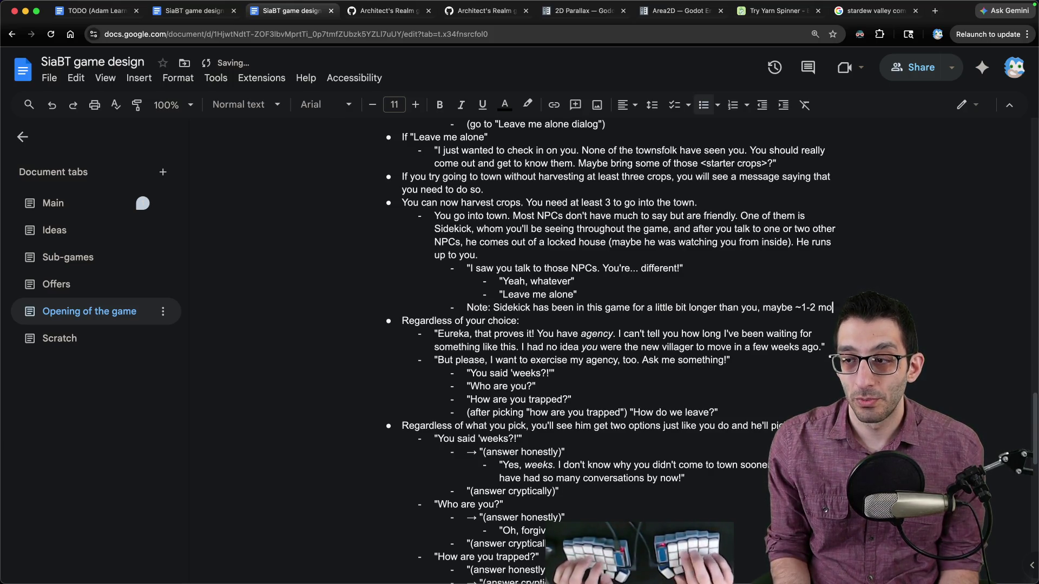
{"action": "type", "text": "nths. They presumably found a key beating"}
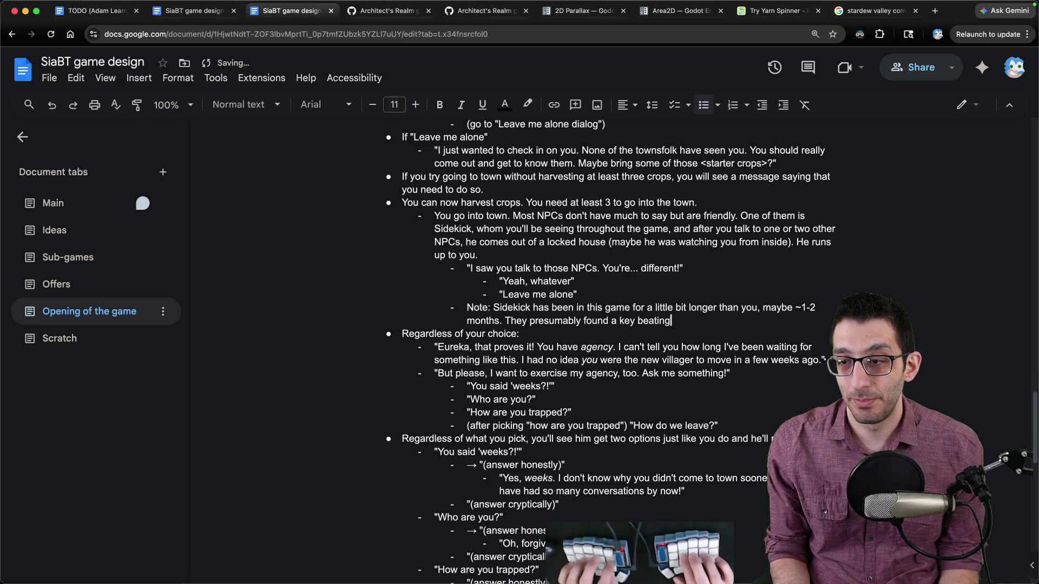
{"action": "type", "text": "es or s"}
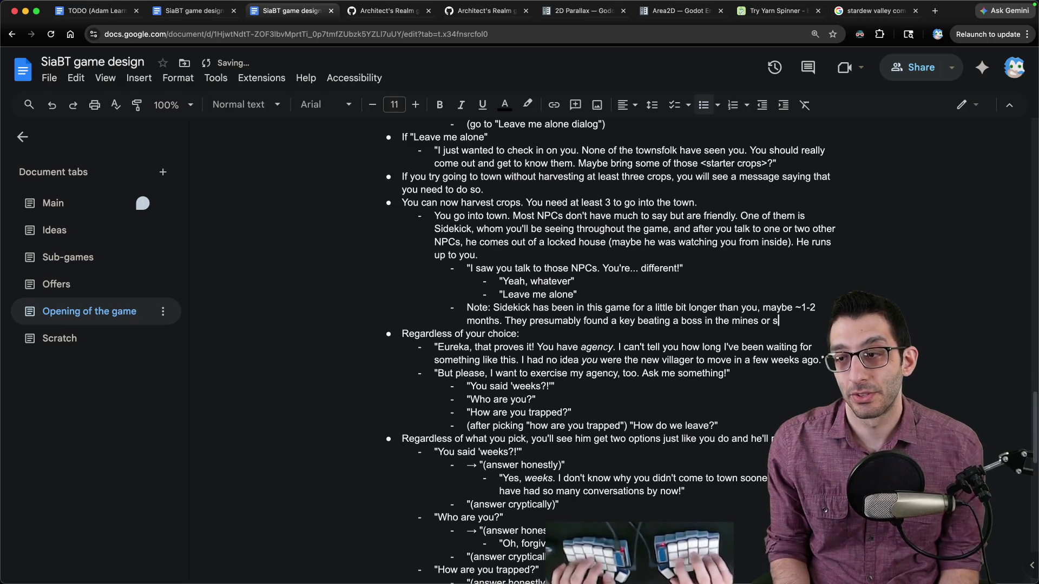
{"action": "type", "text": " that, but now, the'yre"}
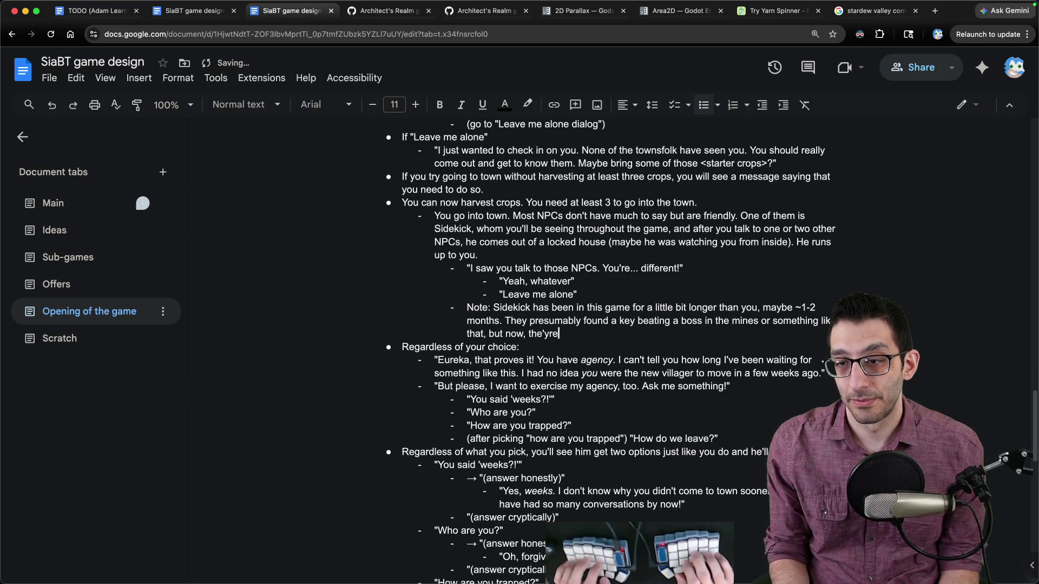
{"action": "key", "text": "alt+BackSpace"}
{"action": "key", "text": "alt+BackSpace"}
{"action": "type", "text": "y're going slight"}
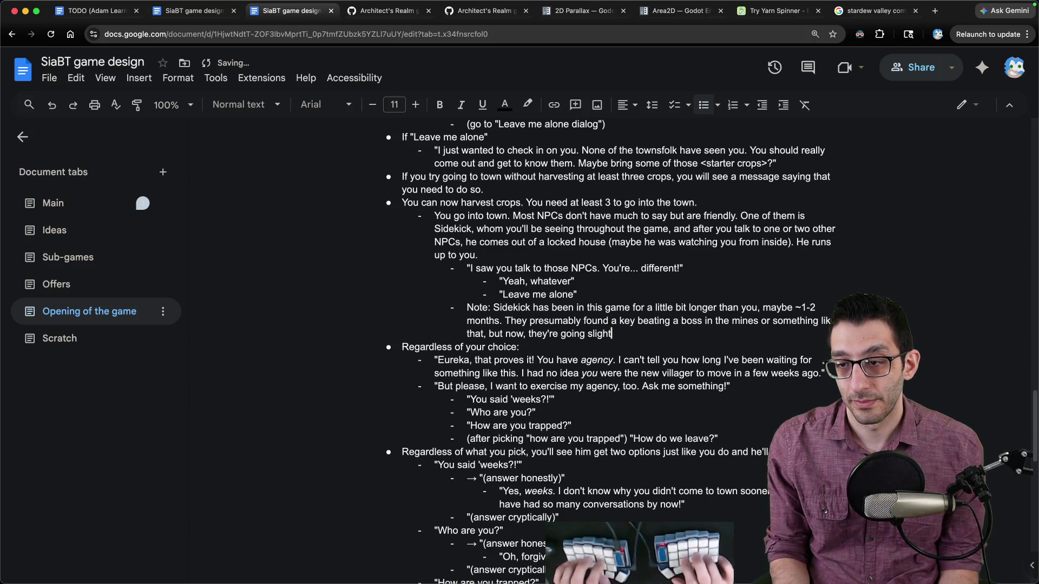
{"action": "type", "text": "."}
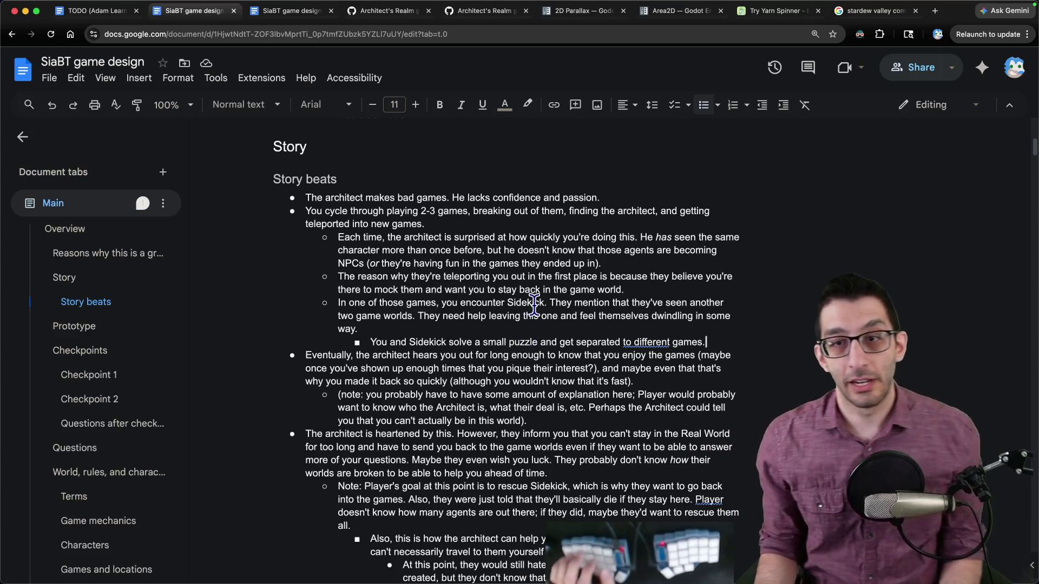
- Delete the escaping backslashes before '!' in 'different!' and 'proves it!', then return to the doc
{"action": "key", "text": "super+Tab"}
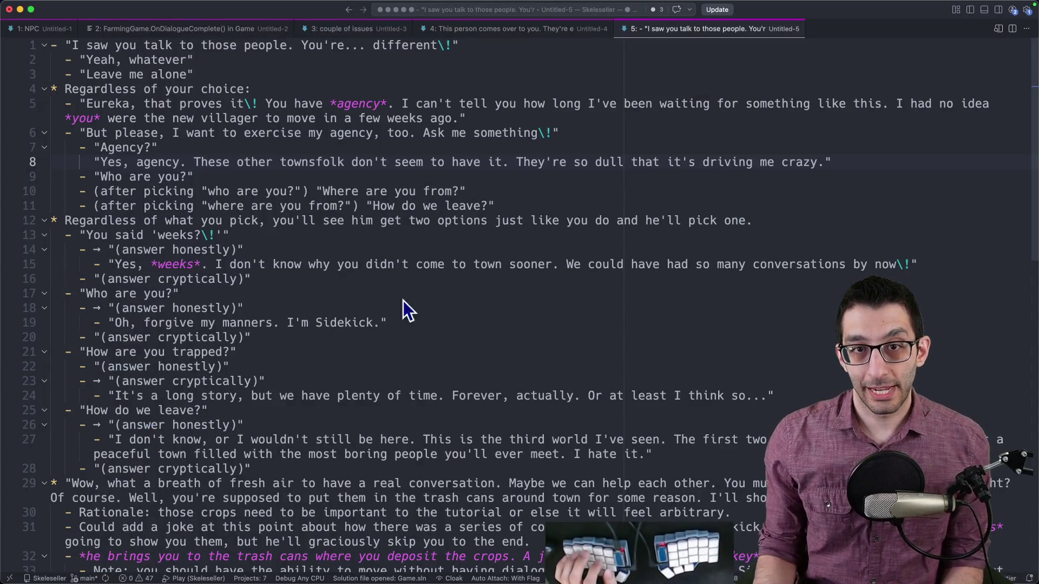
{"action": "mouse_move", "coordinate": [64, 37]}
{"action": "left_mouse_down"}
{"action": "mouse_move", "coordinate": [304, 28]}
{"action": "mouse_move", "coordinate": [482, 40]}
{"action": "left_mouse_up"}
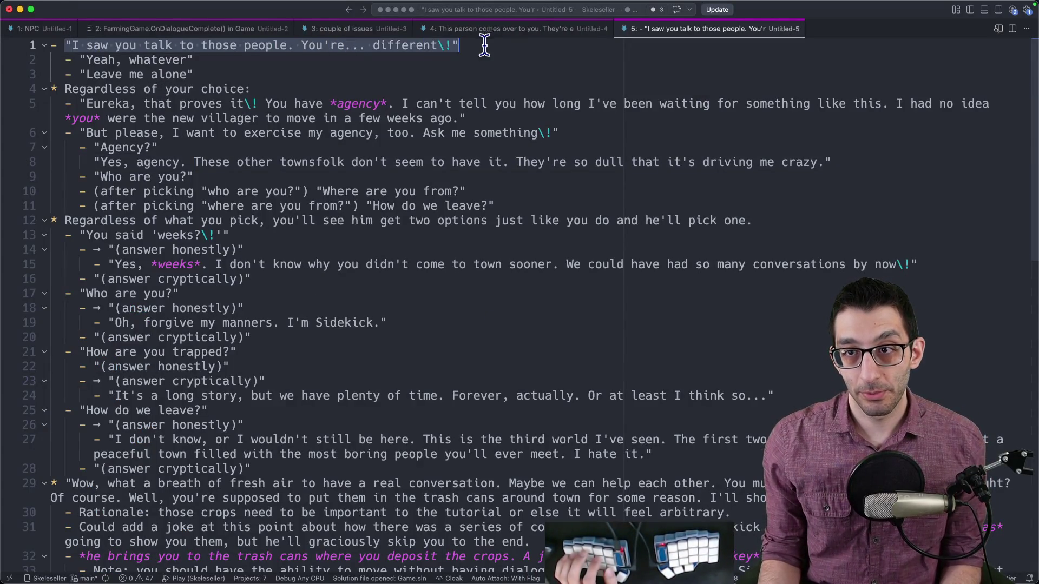
{"action": "left_click_drag", "start_coordinate": [73, 60], "coordinate": [221, 54]}
{"action": "left_click_drag", "start_coordinate": [82, 74], "coordinate": [255, 74]}
{"action": "left_click", "coordinate": [447, 44]}
{"action": "left_click_drag", "start_coordinate": [79, 104], "coordinate": [231, 103]}
{"action": "left_click", "coordinate": [258, 103]}
{"action": "key", "text": "BackSpace"}
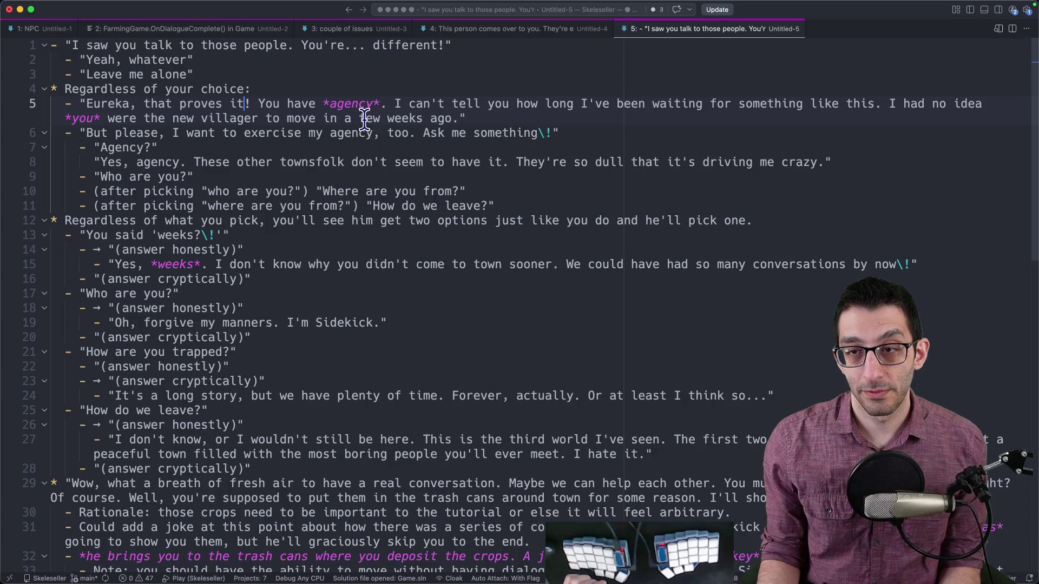
{"action": "key", "text": "super+Tab"}
{"action": "scroll", "coordinate": [538, 230], "scroll_direction": "down", "scroll_amount": 3}
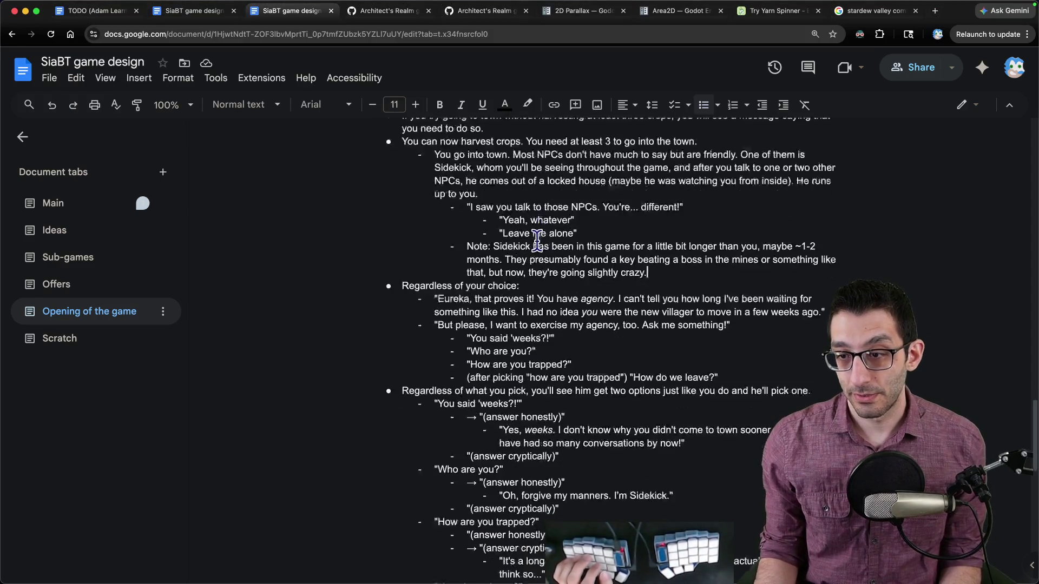
- Select the 'ask me something' line and place the caret after the 'weeks?!' option
{"action": "scroll", "coordinate": [538, 255], "scroll_direction": "down", "scroll_amount": 3}
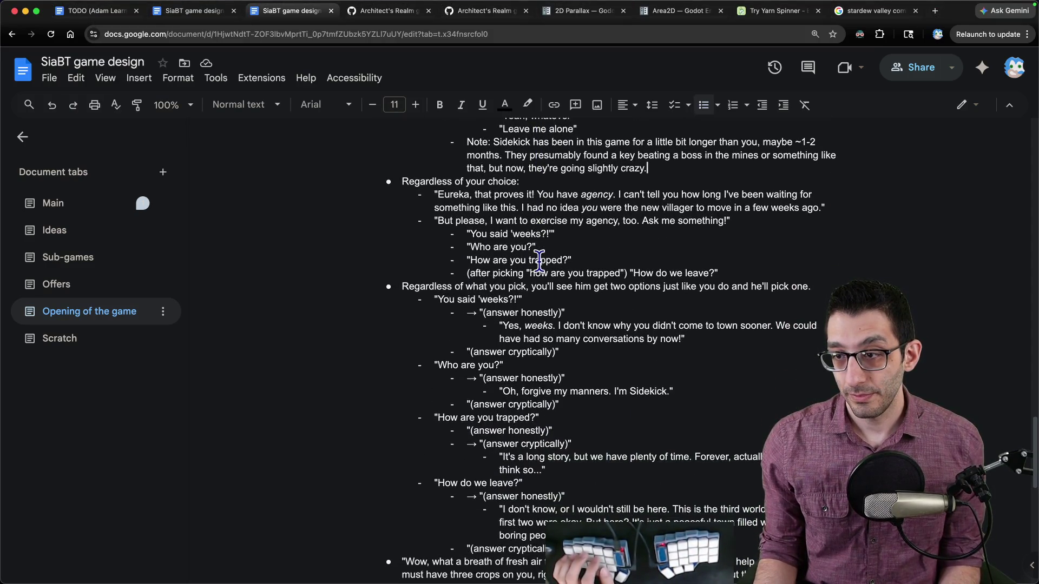
{"action": "left_click_drag", "start_coordinate": [437, 222], "coordinate": [748, 224]}
{"action": "left_click", "coordinate": [584, 234]}
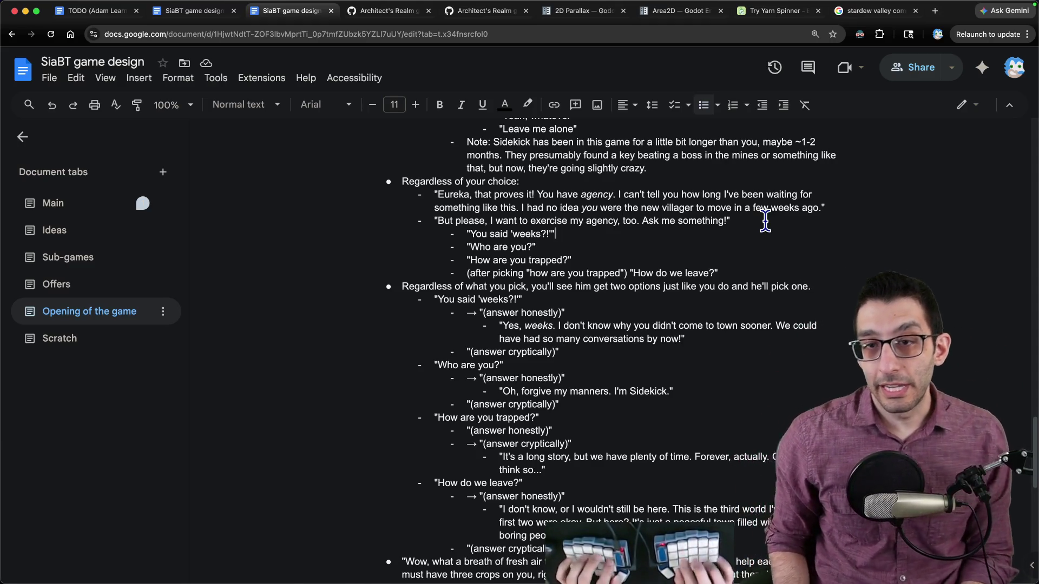
- Look through the editor's notes: 'person comes over', 'couple of issues', and the 'I saw you talk' draft
{"action": "key", "text": "super+Tab"}
{"action": "key", "text": "ctrl+4"}
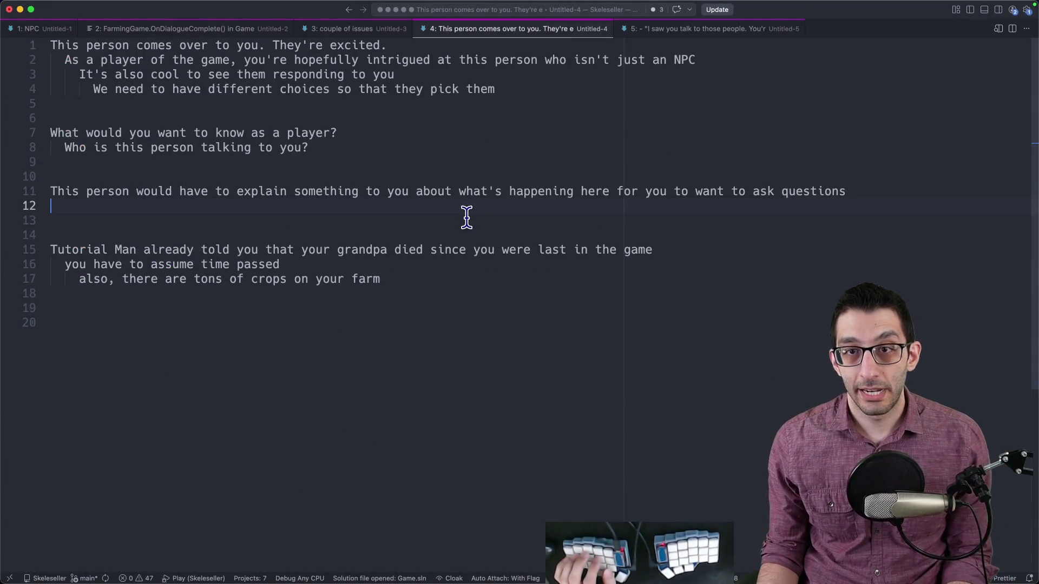
{"action": "key", "text": "ctrl+3"}
{"action": "key", "text": "ctrl+2"}
{"action": "key", "text": "ctrl+3"}
{"action": "key", "text": "ctrl+5"}
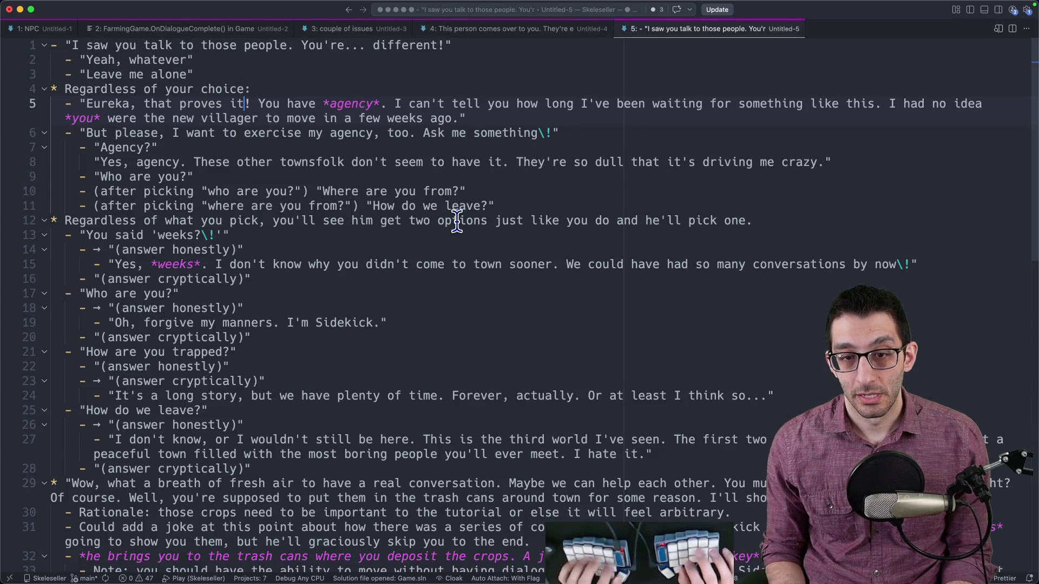
- Open the design doc in a new browser tab showing its Scratch questions
{"action": "key", "text": "super+Tab"}
{"action": "key", "text": "super+4"}
{"action": "key", "text": "super+3"}
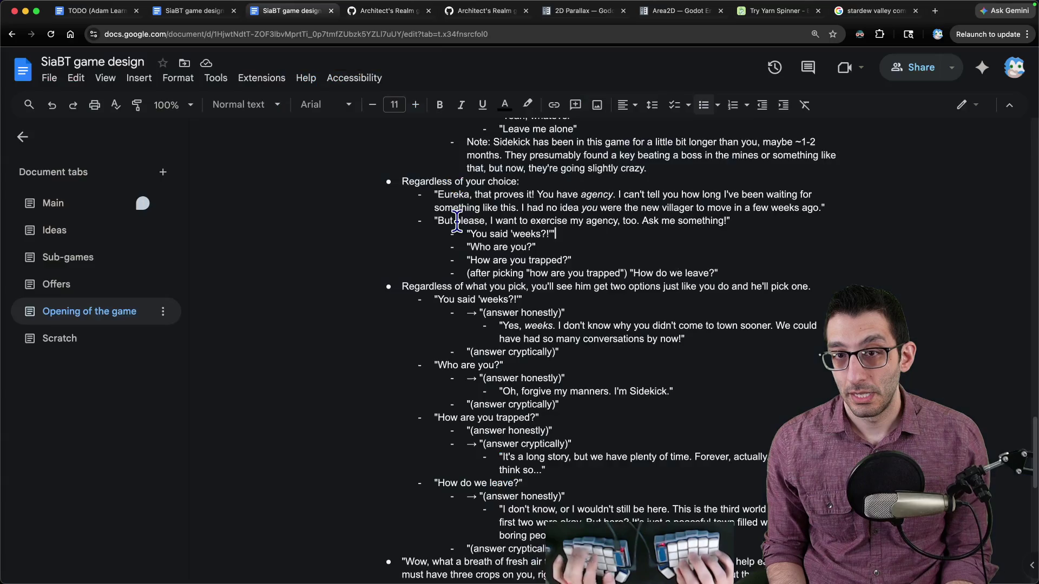
{"action": "key", "text": "super+2"}
{"action": "key", "text": "super+3"}
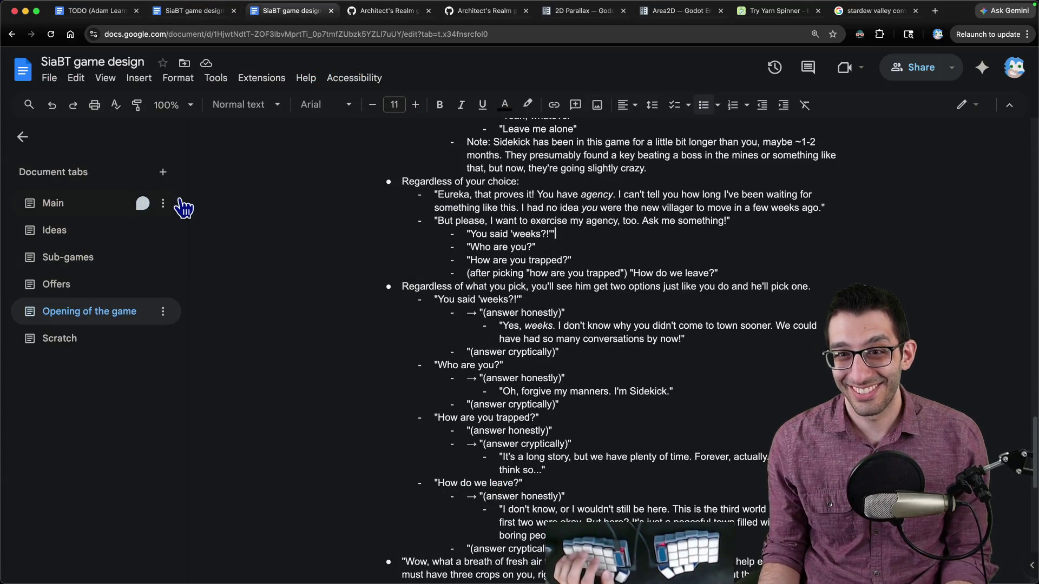
{"action": "left_click", "coordinate": [51, 34], "text": "shift+super"}
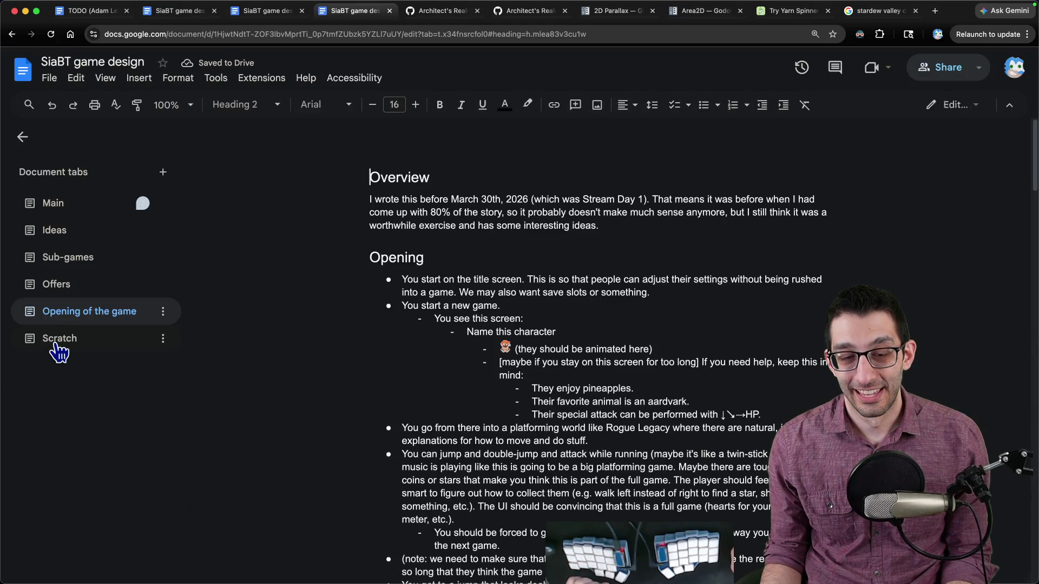
{"action": "left_click", "coordinate": [54, 344]}
{"action": "scroll", "coordinate": [602, 292], "scroll_direction": "down", "scroll_amount": 3}
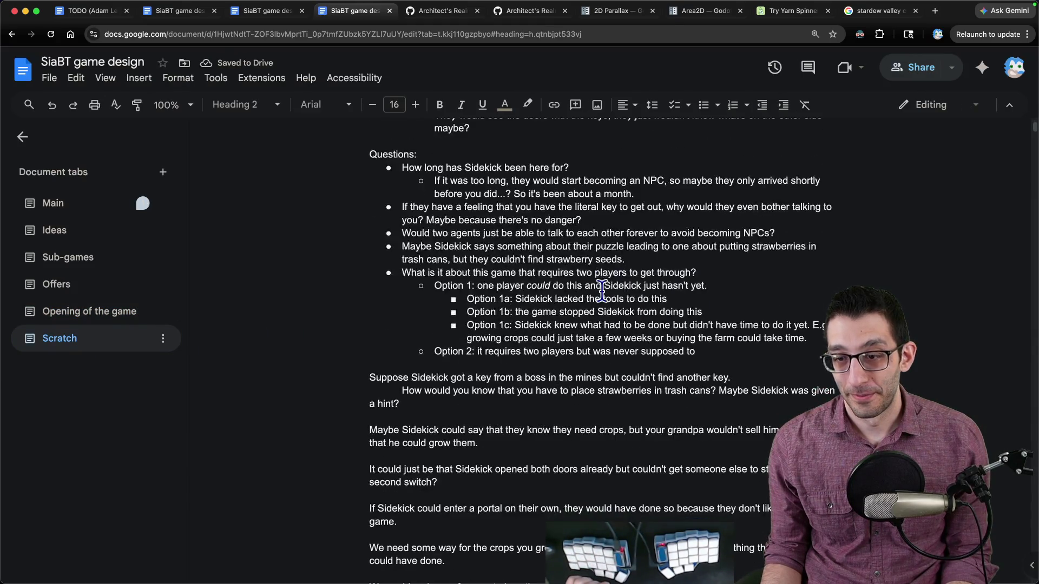
{"action": "scroll", "coordinate": [602, 292], "scroll_direction": "up", "scroll_amount": 3}
- Bring up the 'couple of issues' notes with the caret at their start
{"action": "key", "text": "super+Tab"}
{"action": "key", "text": "super+shift+bracketleft"}
{"action": "key", "text": "super+shift+bracketleft"}
{"action": "left_click", "coordinate": [51, 45]}
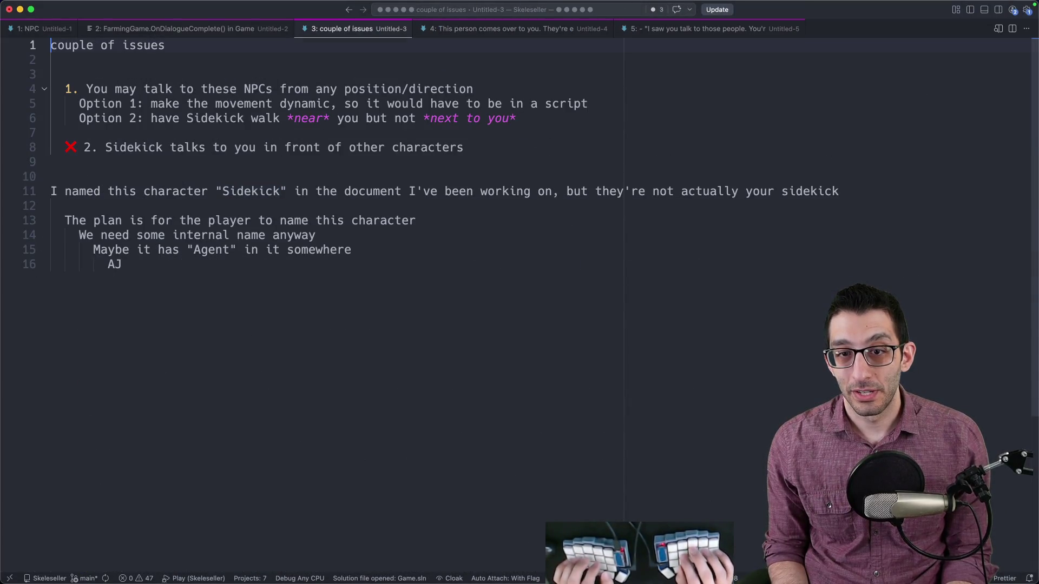
- Find 'who' in the 'person comes over' notes and select the question about who's talking
{"action": "key", "text": "super+shift+bracketleft"}
{"action": "key", "text": "super+shift+bracketleft"}
{"action": "key", "text": "super+shift+bracketleft"}
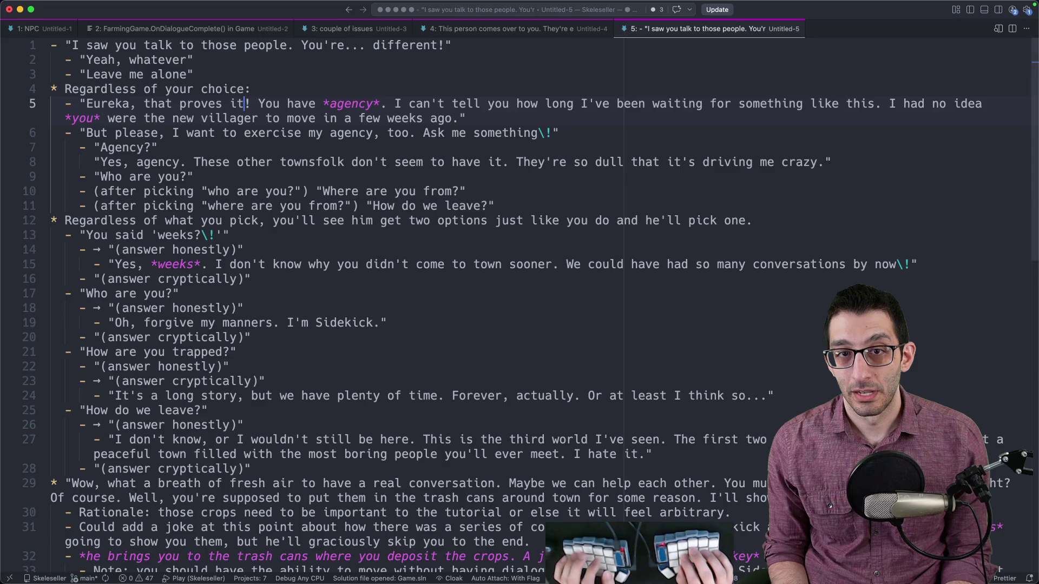
{"action": "key", "text": "super+f"}
{"action": "type", "text": "who"}
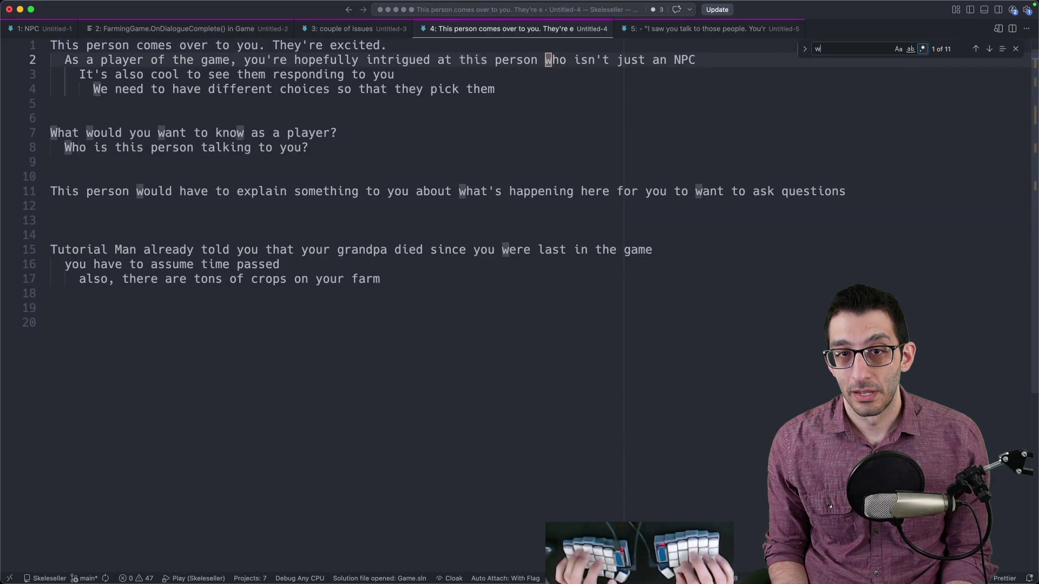
{"action": "key", "text": "Return"}
{"action": "key", "text": "Escape"}
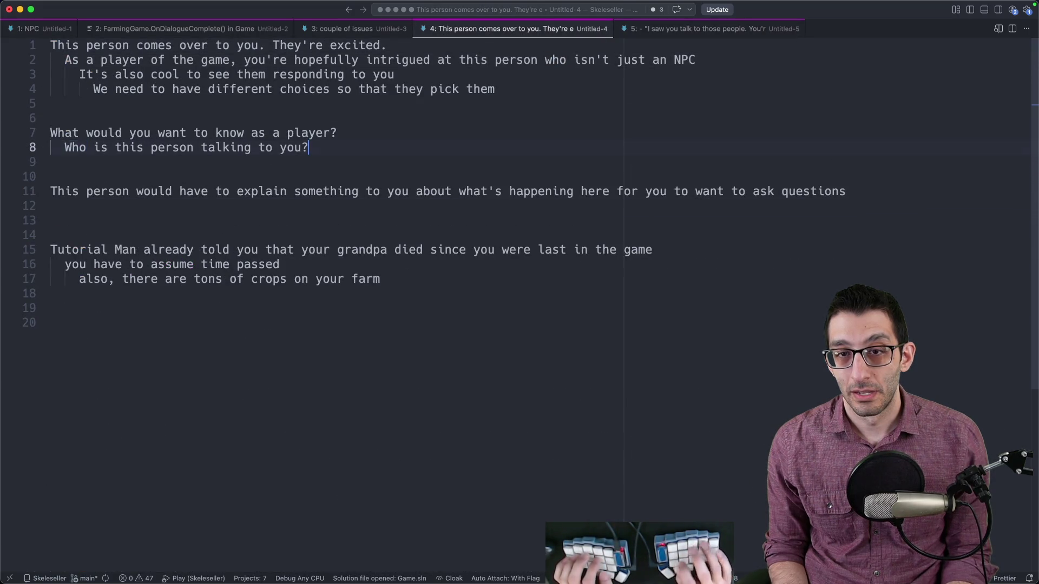
{"action": "key", "text": "shift+End"}
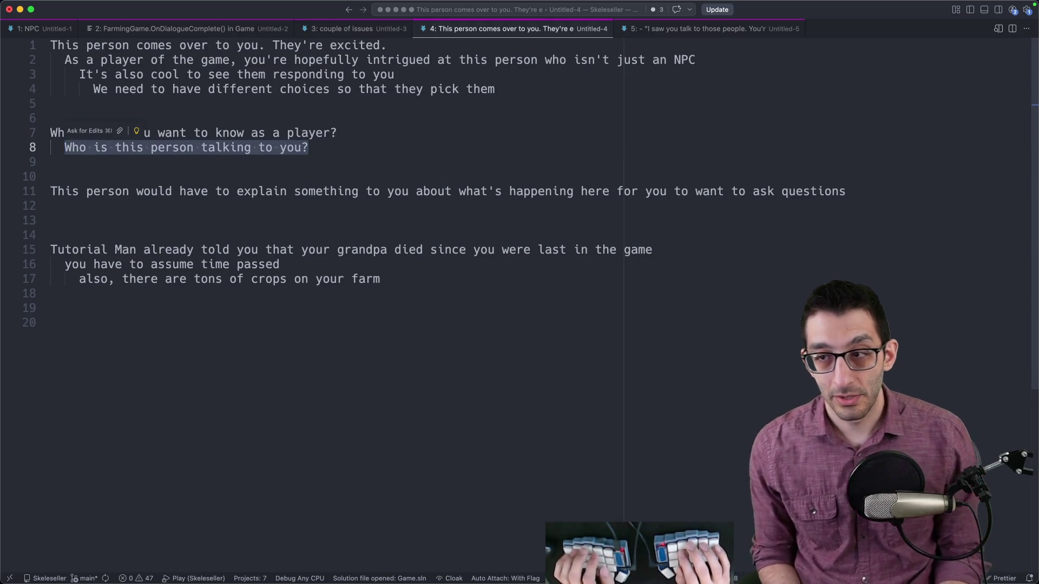
- Rewrite the Agency answer: townsfolk 'keep saying the same thing over and over. It's driving me crazy.'
{"action": "key", "text": "super+shift+bracketright"}
{"action": "left_click", "coordinate": [832, 162]}
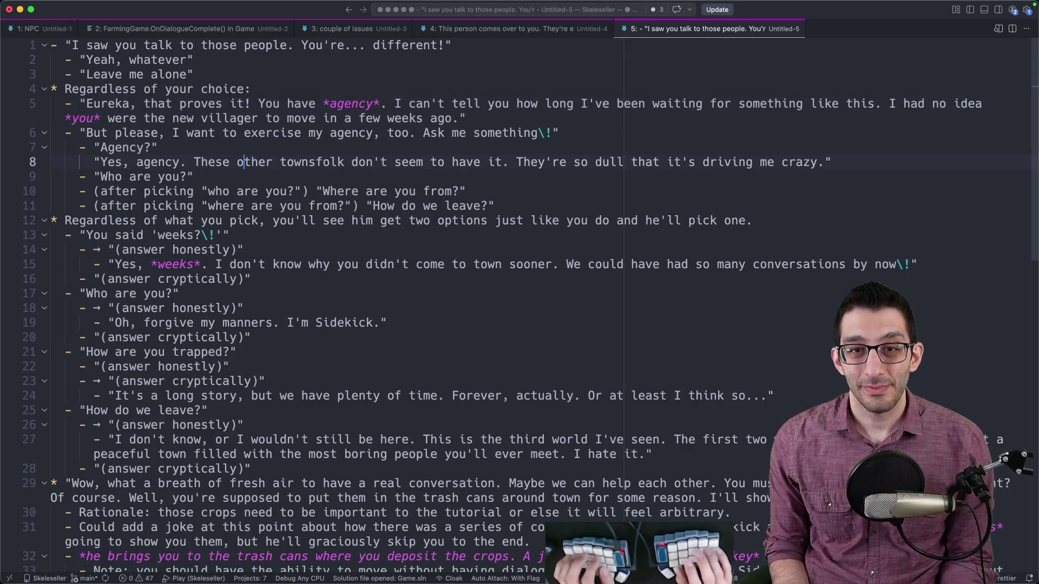
{"action": "left_click", "coordinate": [237, 162]}
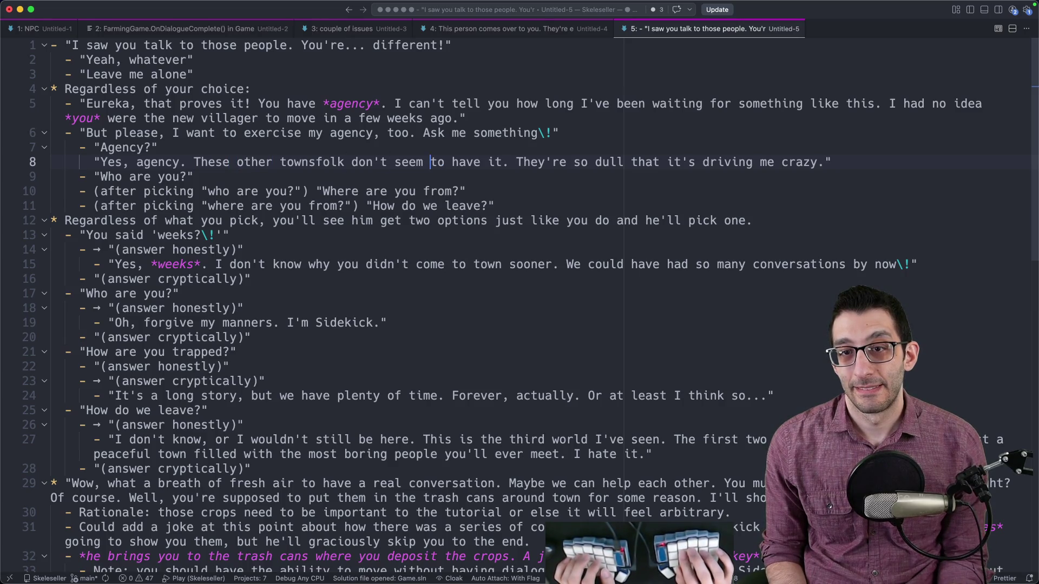
{"action": "type", "text": "keep saying the same thi"}
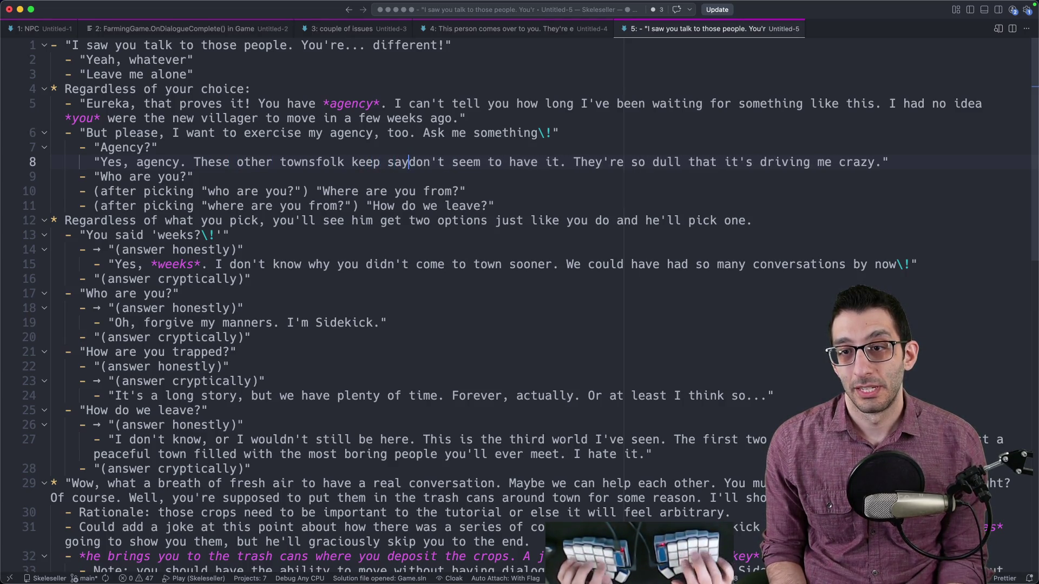
{"action": "type", "text": "ng over and over."}
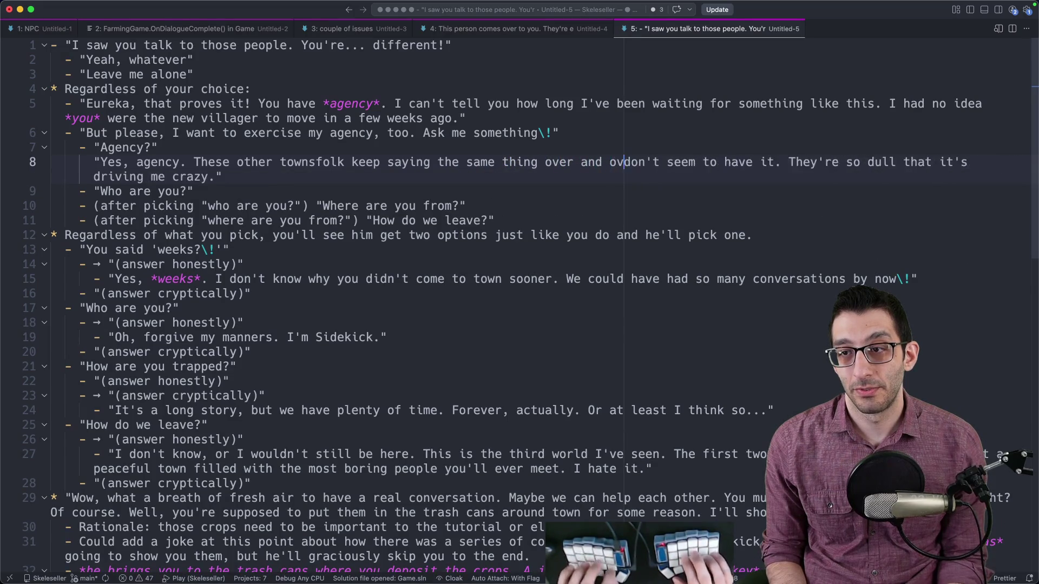
{"action": "key", "text": "shift+alt+Right"}
{"action": "key", "text": "shift+alt+Right"}
{"action": "key", "text": "shift+alt+Right"}
{"action": "key", "text": "BackSpace"}
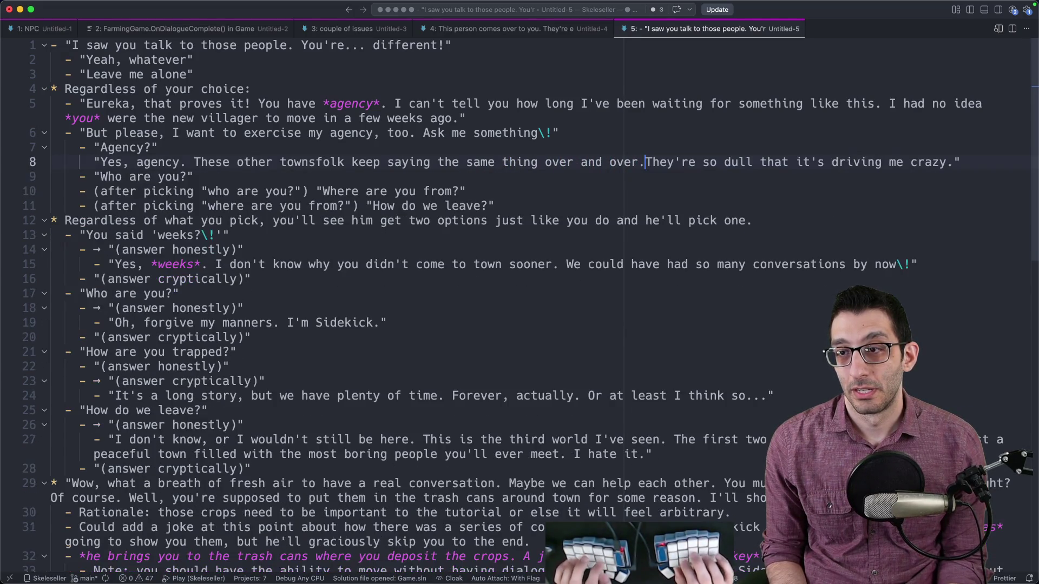
{"action": "type", "text": "It's driving me cra"}
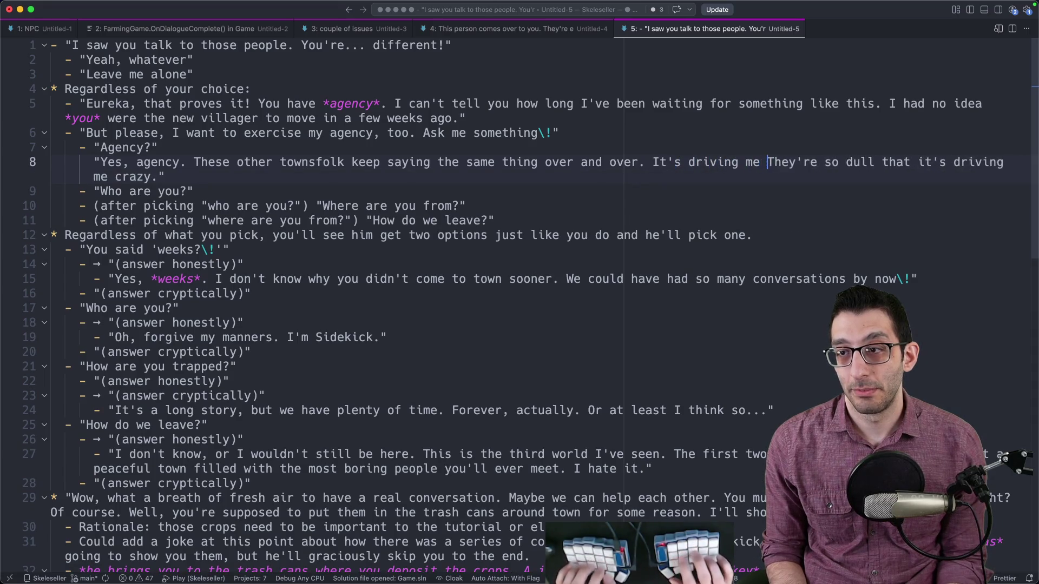
{"action": "type", "text": "zy.\""}
{"action": "key", "text": "super+shift+Right"}
{"action": "key", "text": "BackSpace"}
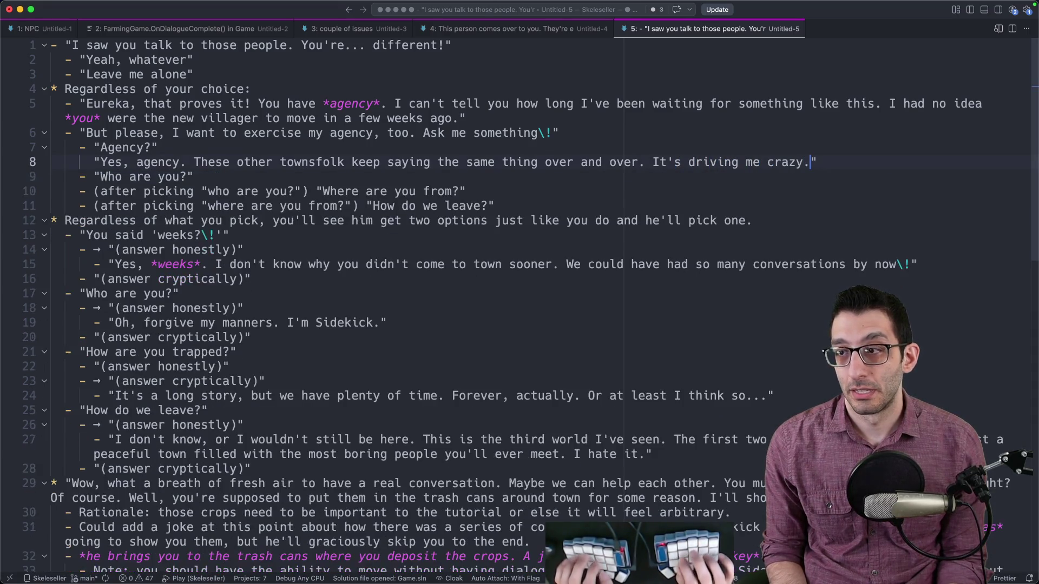
{"action": "key", "text": "super+shift+Left"}
{"action": "key", "text": "Right"}
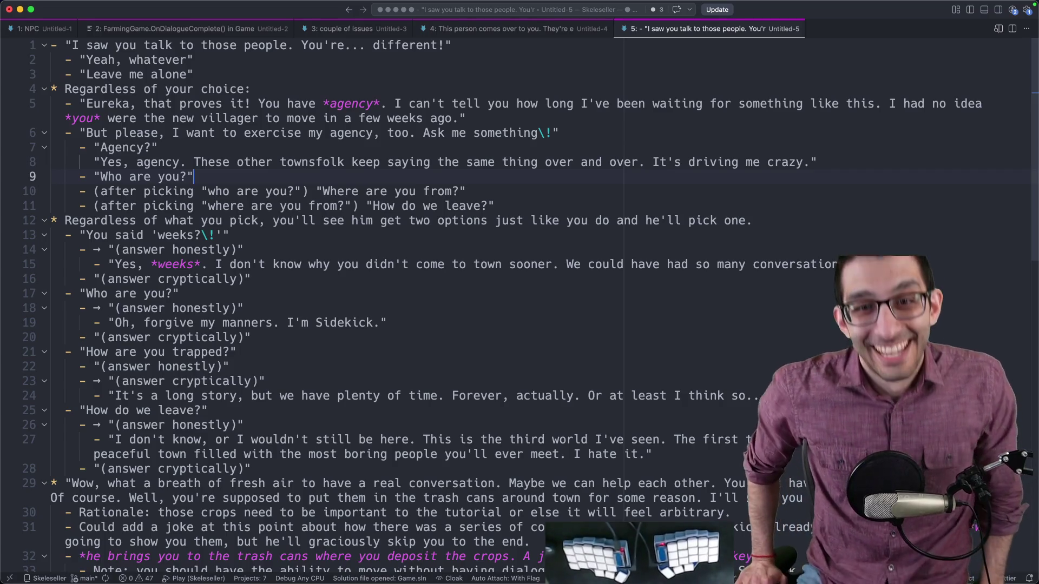
- Add Sidekick's reply "I'm Sidekick." on a new line under 'Who are you?'
{"action": "key", "text": "Return"}
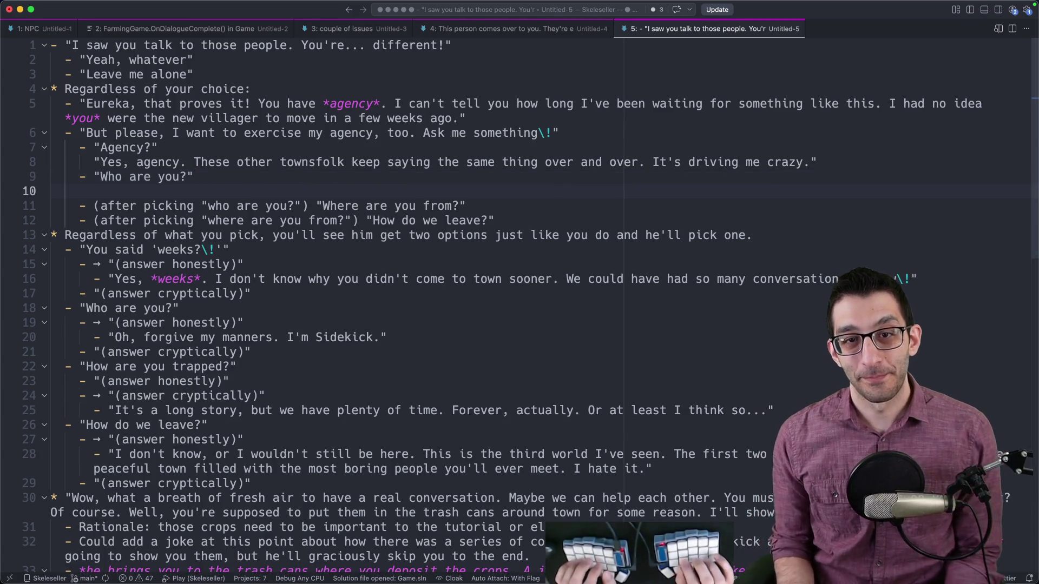
{"action": "type", "text": "\"I'm Sidekick."}
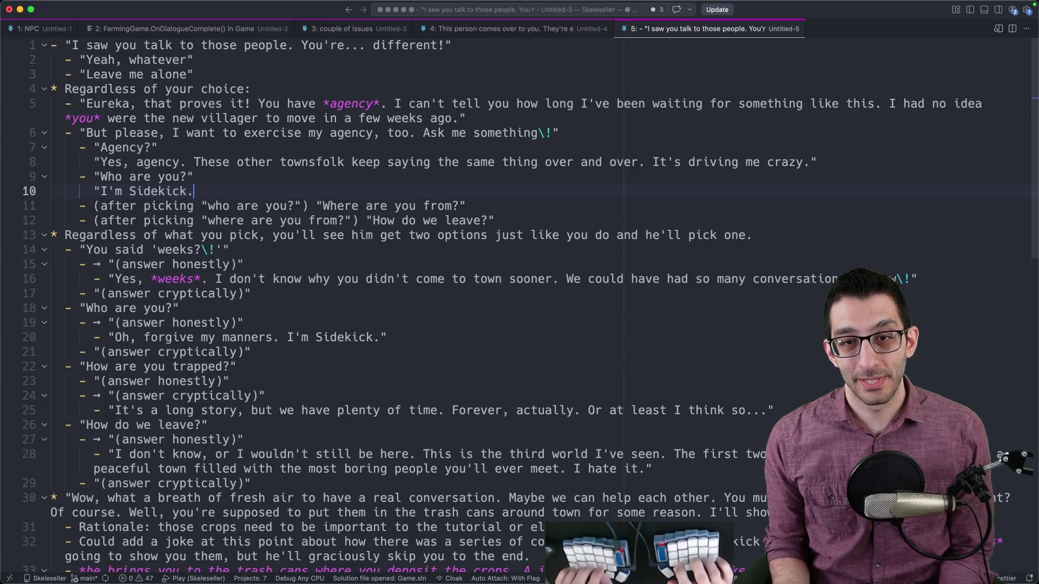
{"action": "key", "text": "super+shift+Left"}
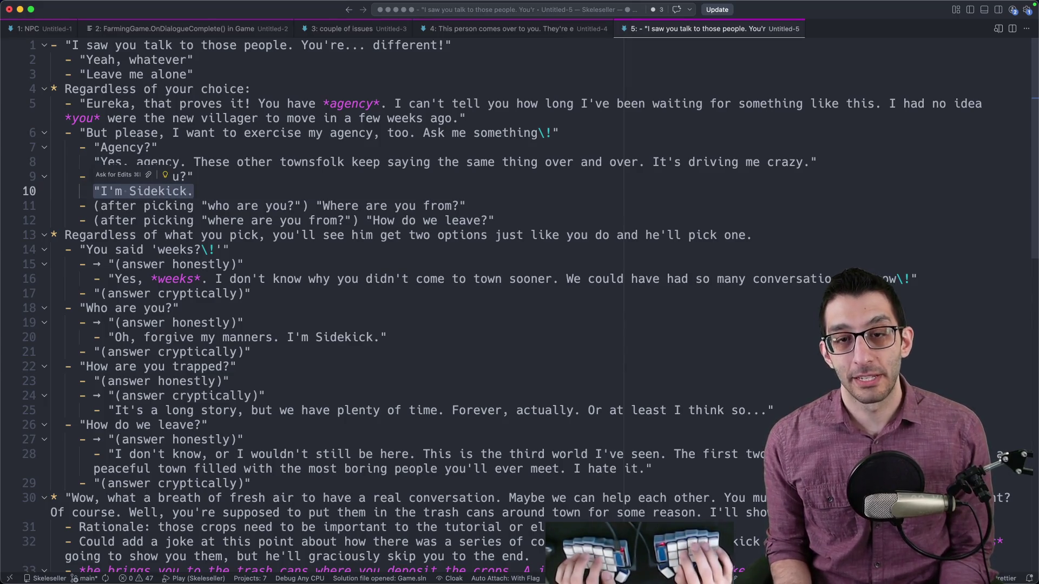
{"action": "key", "text": "Right"}
{"action": "type", "text": "I'm actually"}
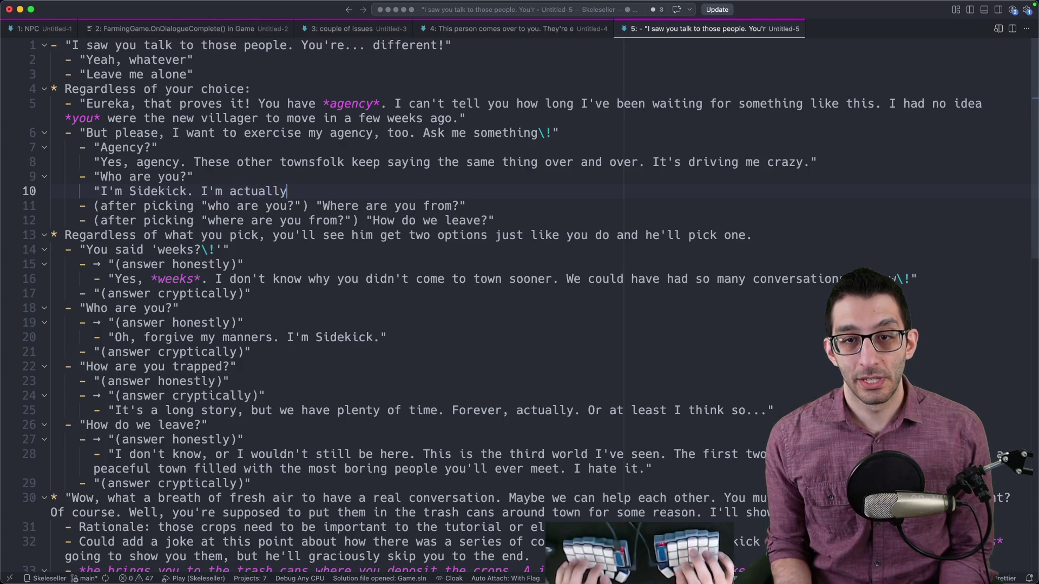
{"action": "key", "text": "alt+BackSpace"}
{"action": "key", "text": "alt+BackSpace"}
{"action": "key", "text": "alt+BackSpace"}
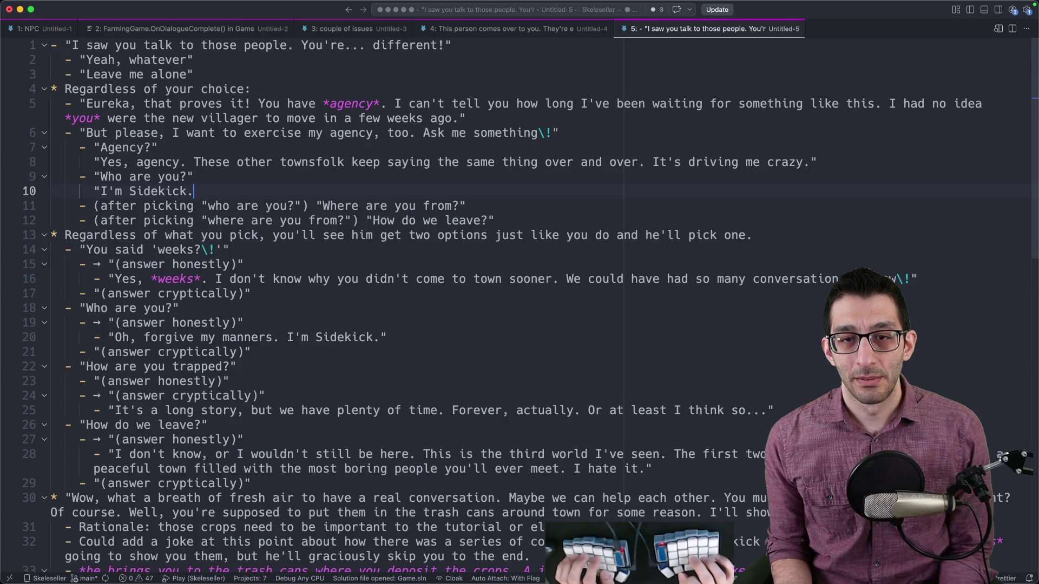
- Prefix 'Who are you?' with '(after picking "Agency?")' and trim the reply's trailing space
{"action": "key", "text": "Up"}
{"action": "key", "text": "Left"}
{"action": "key", "text": "shift+alt+Left"}
{"action": "key", "text": "shift+alt+Left"}
{"action": "key", "text": "shift+alt+Left"}
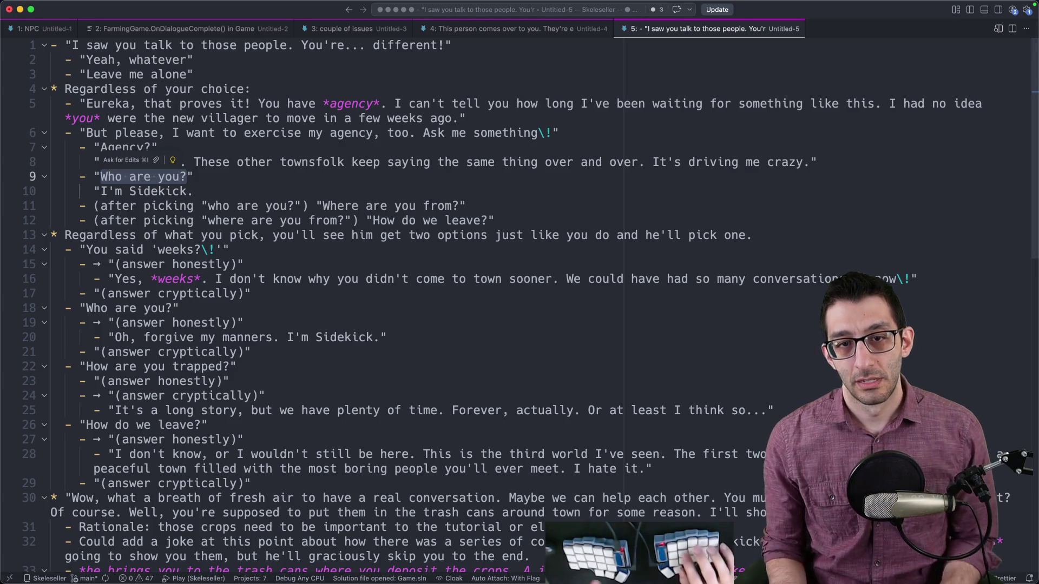
{"action": "left_click", "coordinate": [187, 191]}
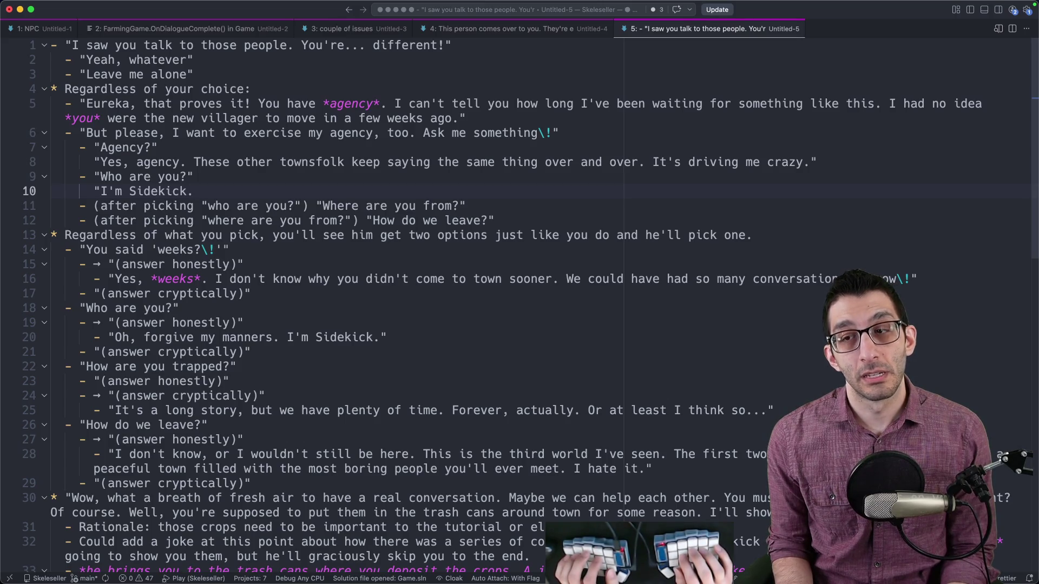
{"action": "left_click", "coordinate": [80, 176]}
{"action": "key", "text": "Right"}
{"action": "key", "text": "shift+End"}
{"action": "key", "text": "Left"}
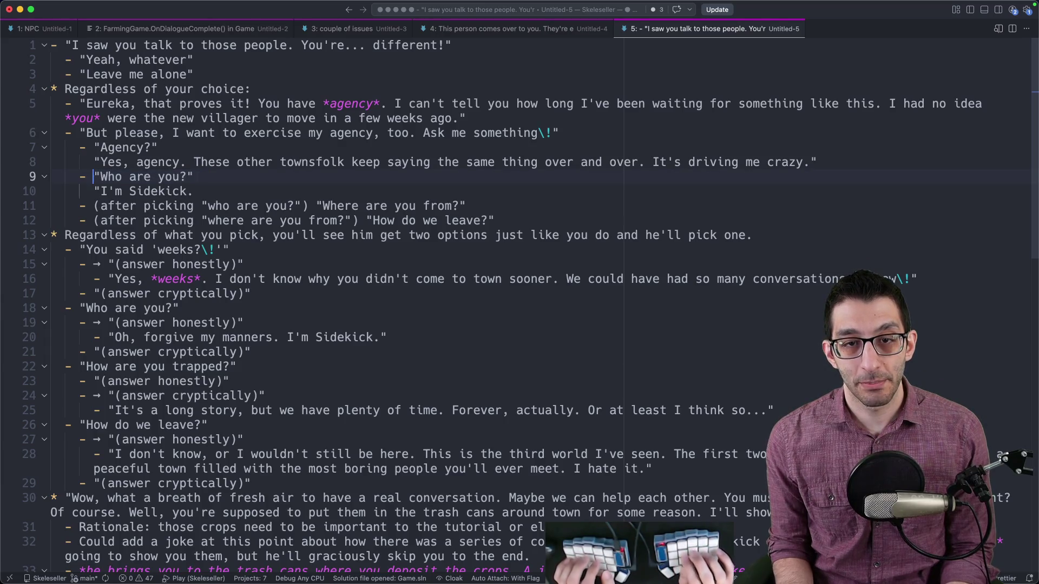
{"action": "type", "text": "(after picking \"Agency?\")"}
{"action": "left_click", "coordinate": [193, 191]}
{"action": "key", "text": "BackSpace"}
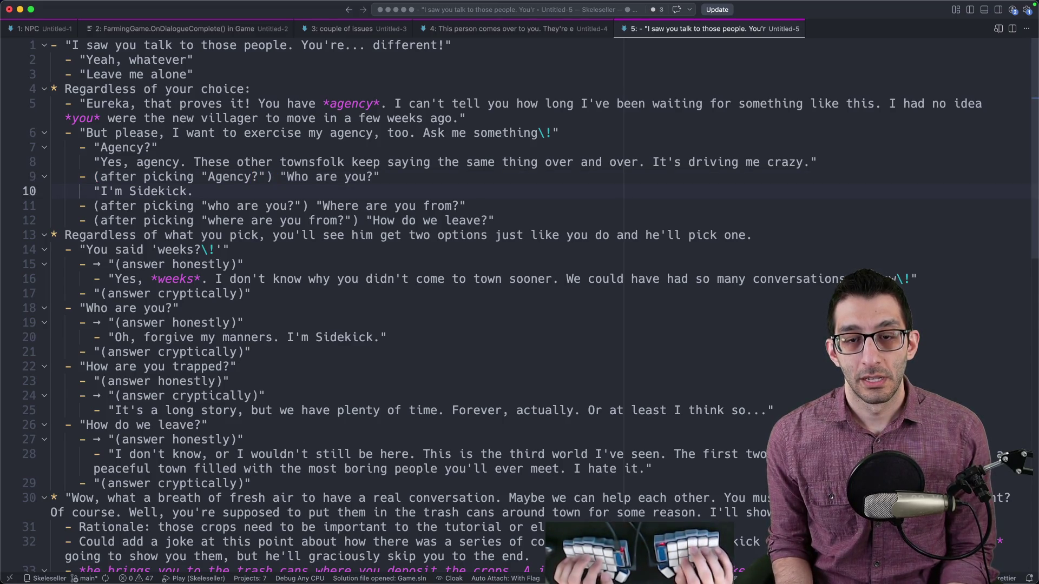
- Continue Sidekick's reply by typing "I'" after "I'm Sidekick."
{"action": "type", "text": "I'"}
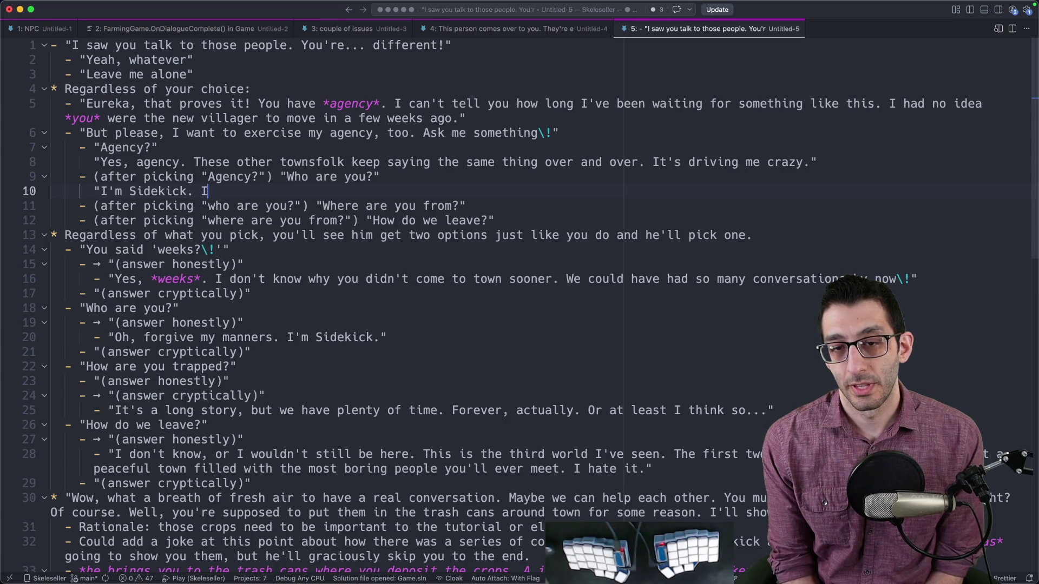
- Add the note 'I think they should probably ask if this is your first game or somehow bond over it.'
{"action": "key", "text": "Return"}
{"action": "key", "text": "Return"}
{"action": "key", "text": "Return"}
{"action": "left_click", "coordinate": [52, 220]}
{"action": "type", "text": "I think they sh"}
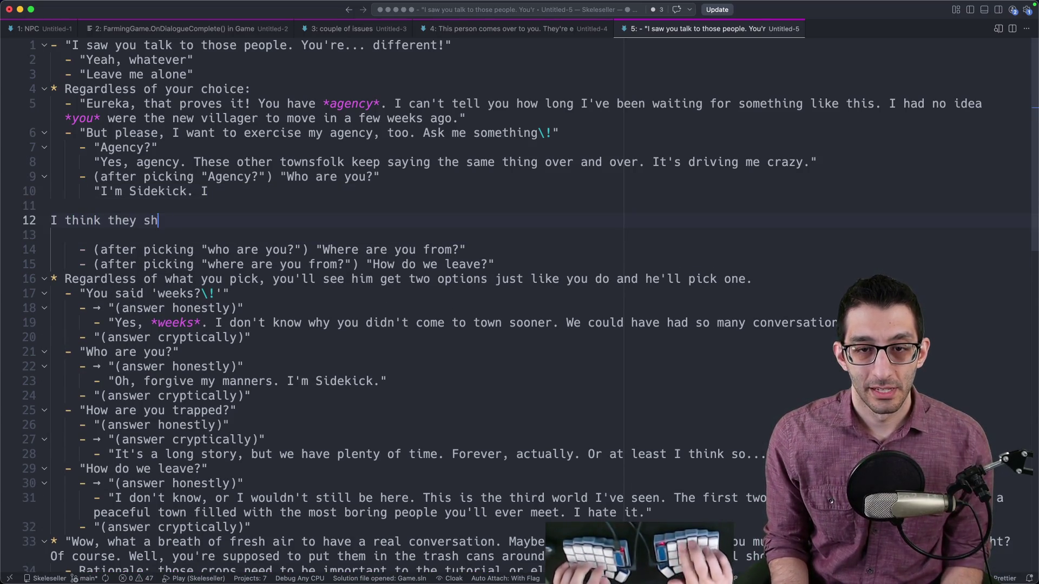
{"action": "type", "text": "ould probably ask if this is your first game or somehow bond over it."}
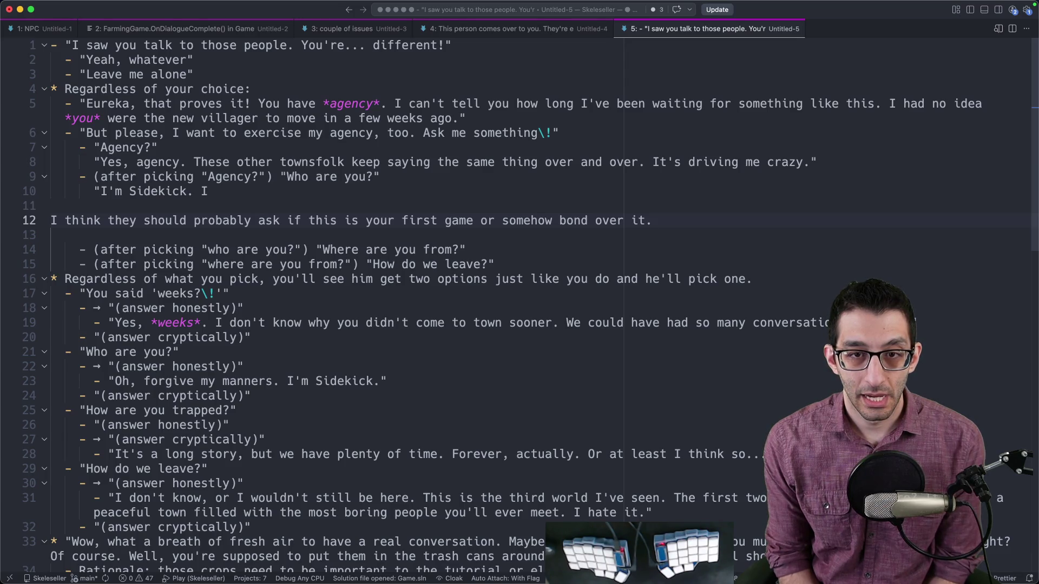
- Add a second line: 'They should definitely just ask you at some point so that they can talk about this.'
{"action": "left_click_drag", "start_coordinate": [301, 177], "coordinate": [341, 177]}
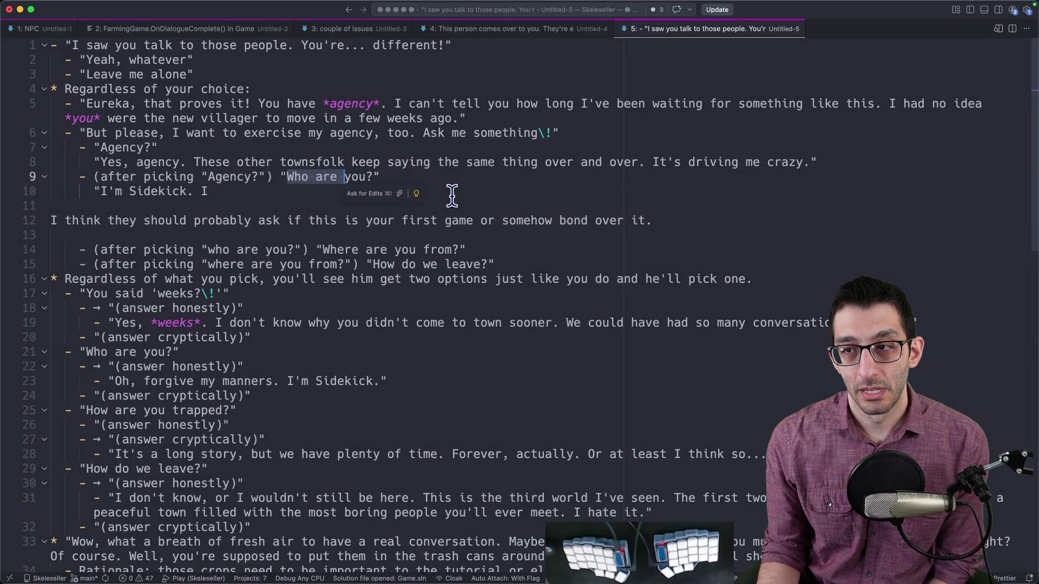
{"action": "left_click", "coordinate": [466, 180]}
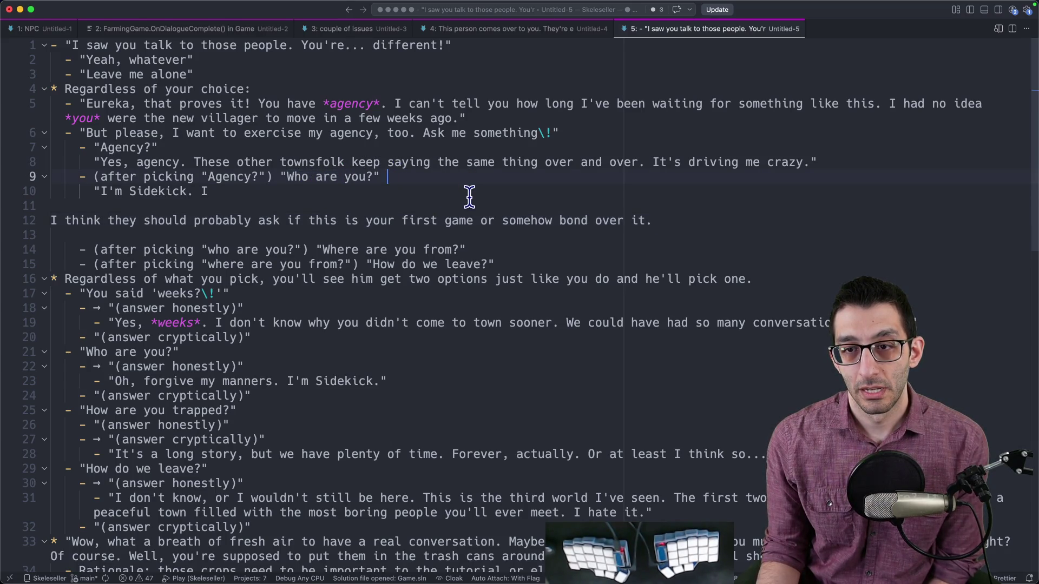
{"action": "key", "text": "Up"}
{"action": "key", "text": "End"}
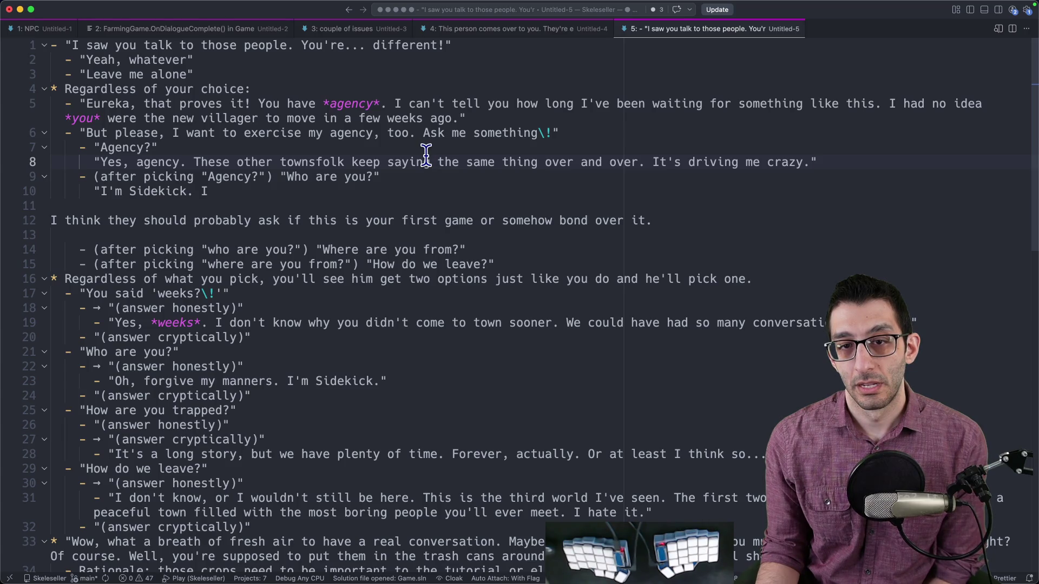
{"action": "left_click_drag", "start_coordinate": [89, 147], "coordinate": [316, 209]}
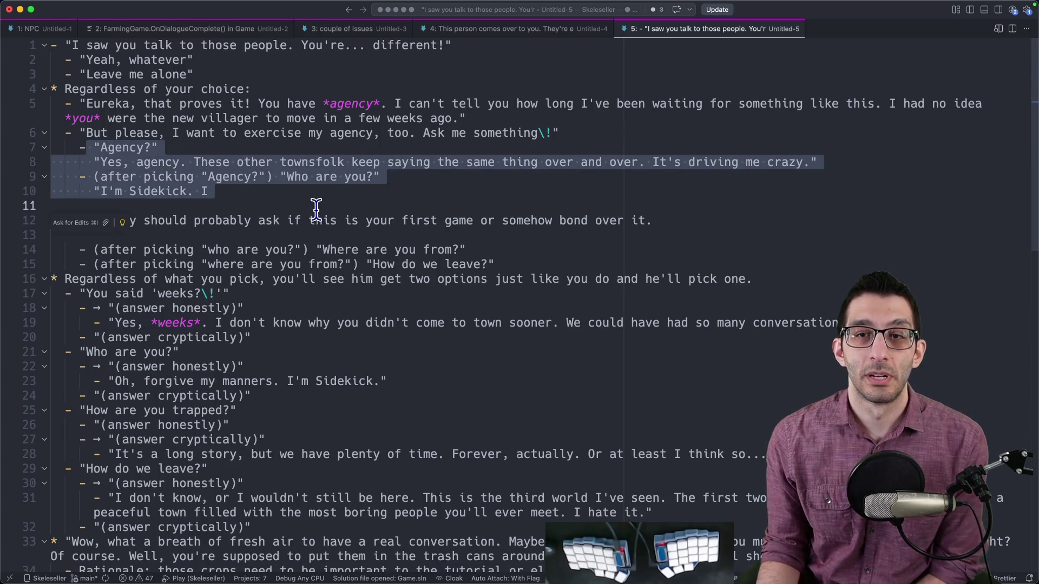
{"action": "key", "text": "Escape"}
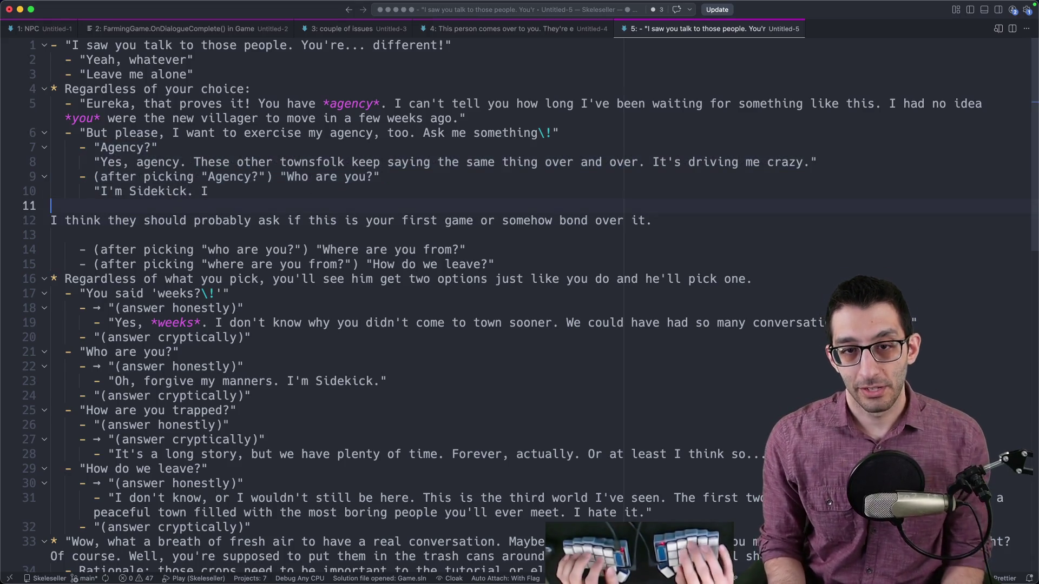
{"action": "key", "text": "Down"}
{"action": "key", "text": "End"}
{"action": "key", "text": "Return"}
{"action": "type", "text": "They should definitely just ask you at some point so that they can talk about this."}
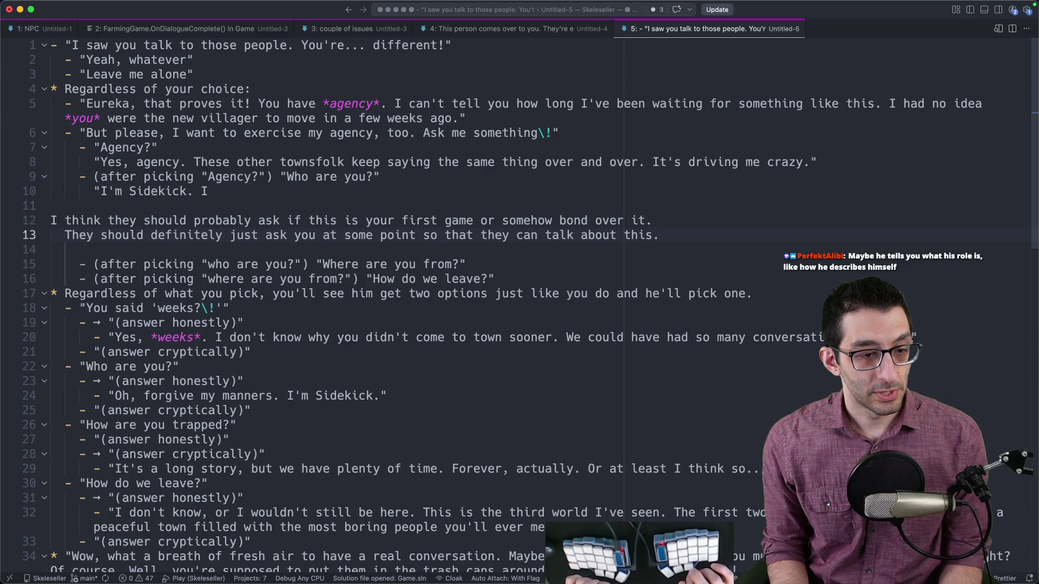
{"action": "key", "text": "Up"}
{"action": "key", "text": "Up"}
{"action": "key", "text": "Up"}
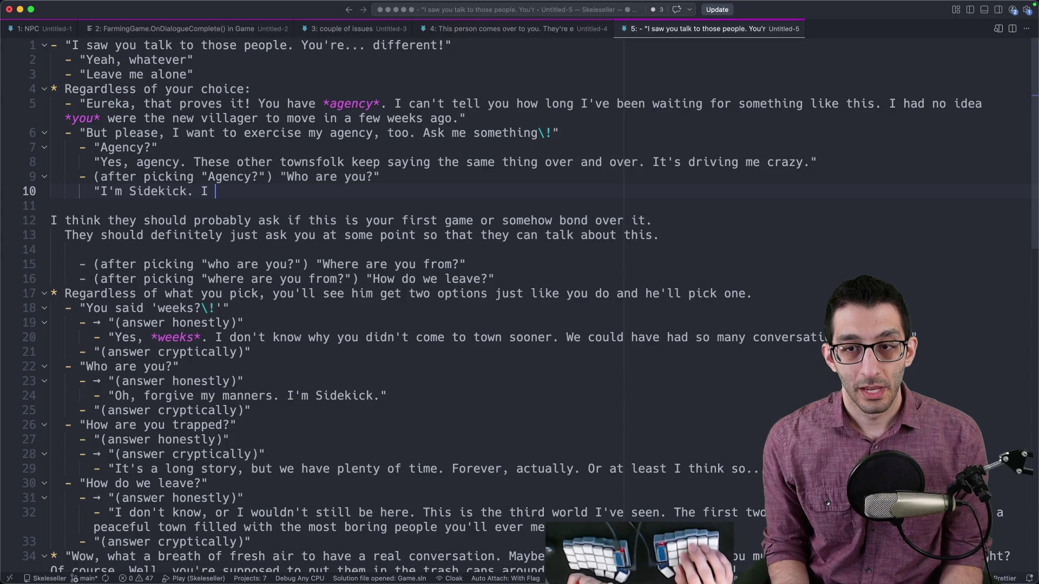
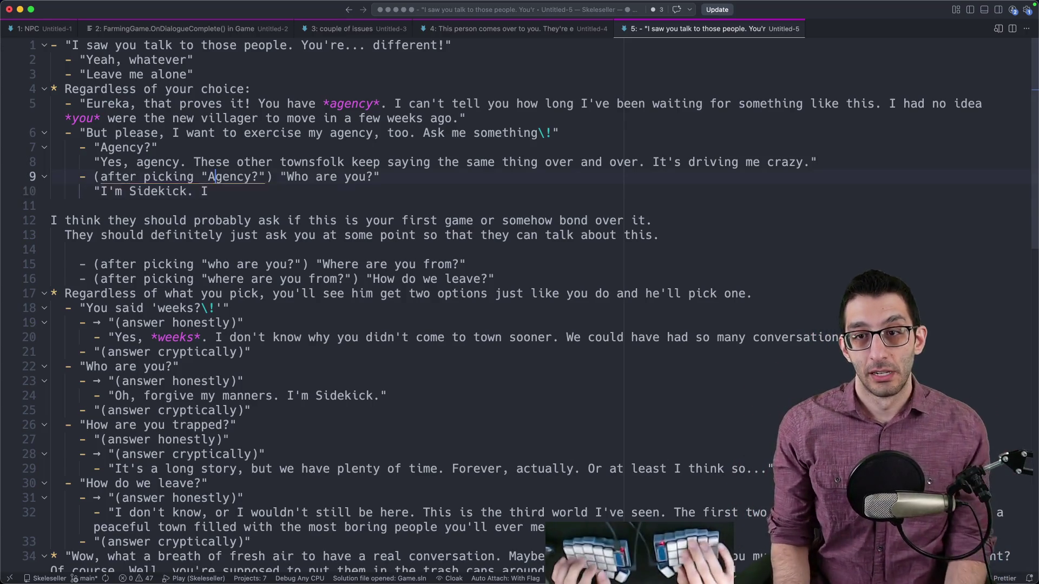
- Replace the Agency follow-up question 'Who are you?' with 'How did you get here?'
{"action": "left_click_drag", "start_coordinate": [287, 177], "coordinate": [365, 176]}
{"action": "type", "text": "How di"}
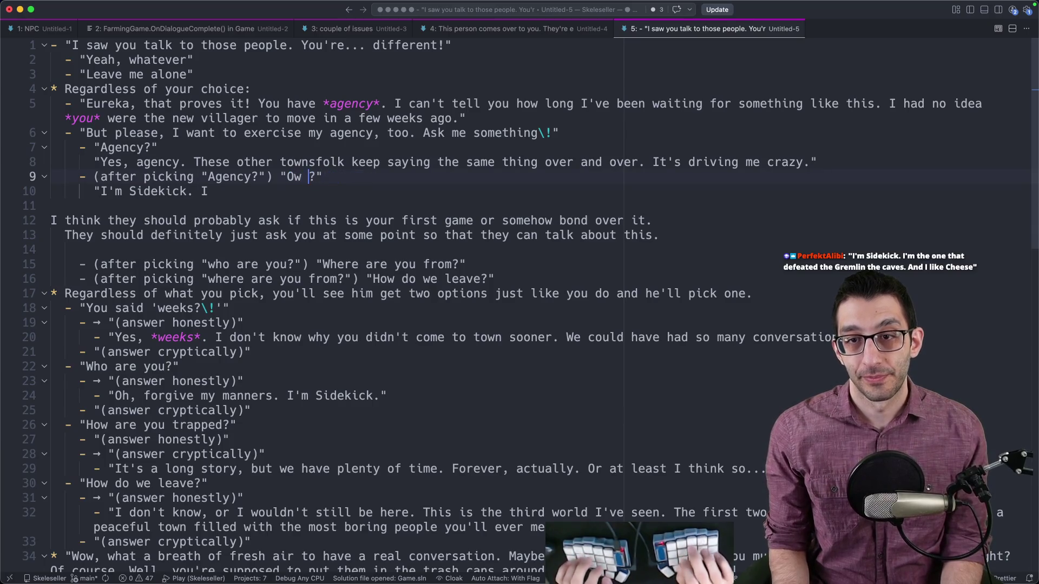
{"action": "type", "text": "t here"}
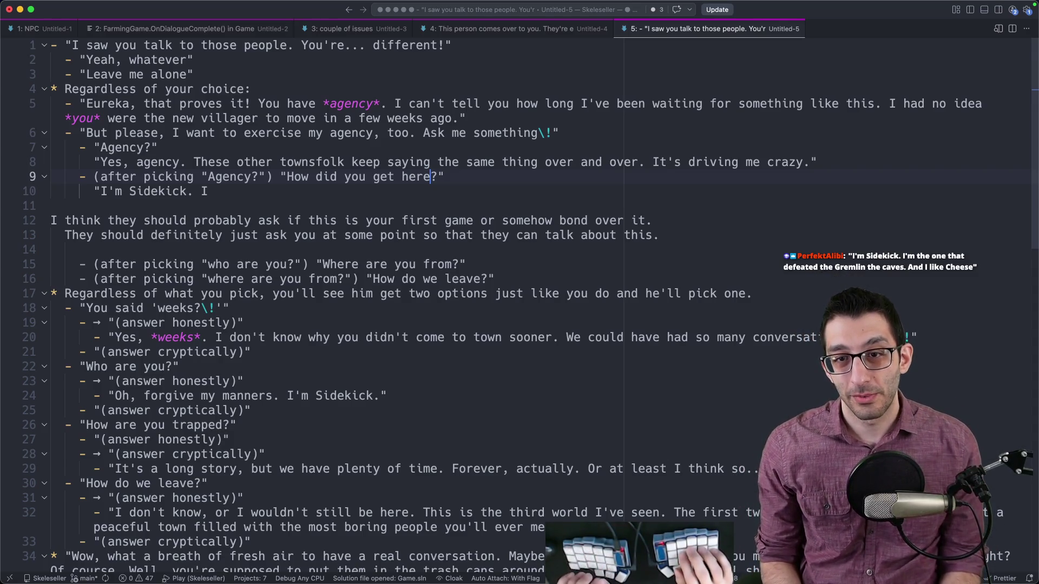
{"action": "key", "text": "alt+shift+Left"}
{"action": "key", "text": "alt+shift+Left"}
{"action": "key", "text": "alt+shift+Left"}
{"action": "type", "text": "Who"}
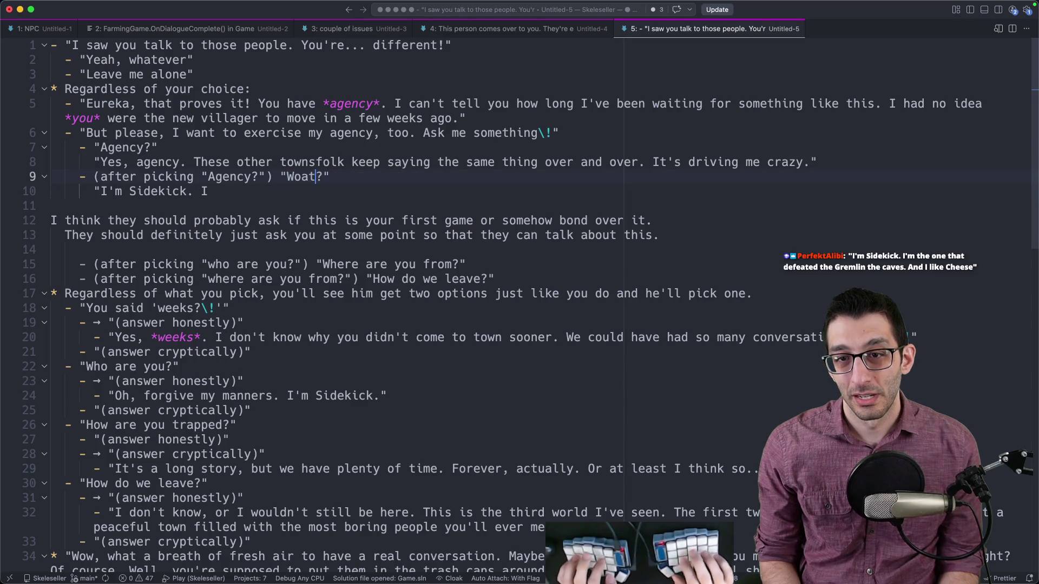
{"action": "key", "text": "BackSpace"}
{"action": "key", "text": "BackSpace"}
{"action": "key", "text": "super+z"}
{"action": "key", "text": "super+z"}
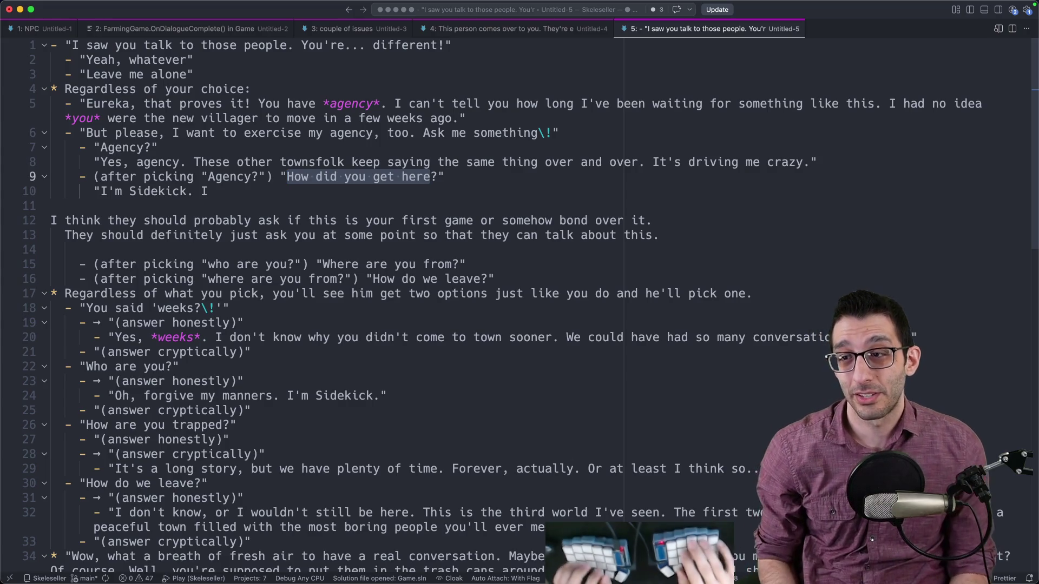
- Insert a joke note above the follow-up: "Watch this—hey, NPC, your hair is stupid." "Lovely weather we're having, isn't it?"
{"action": "key", "text": "super+shift+Return"}
{"action": "type", "text": "(this could even lead to a"}
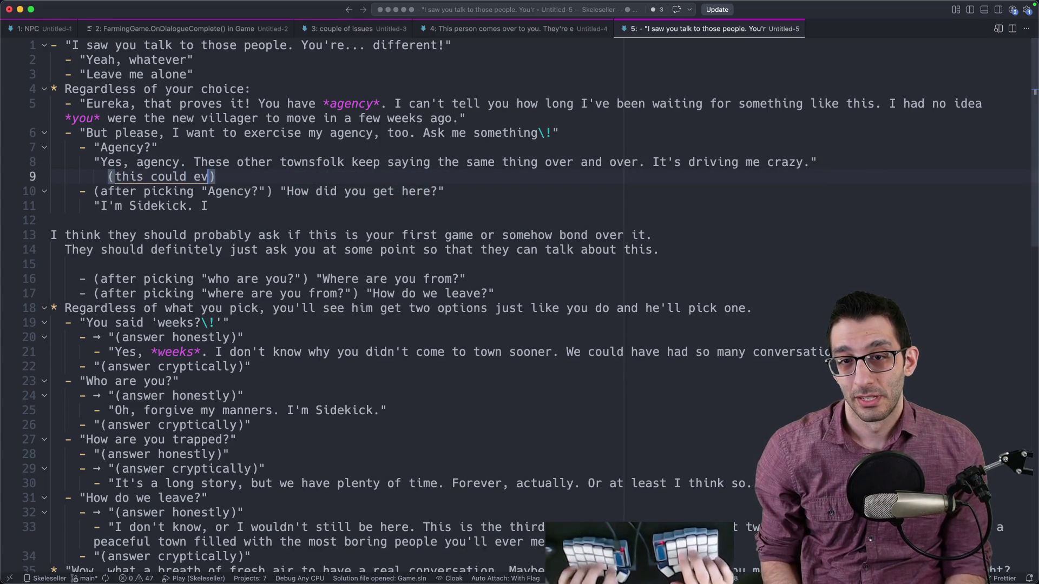
{"action": "type", "text": " joke like <"}
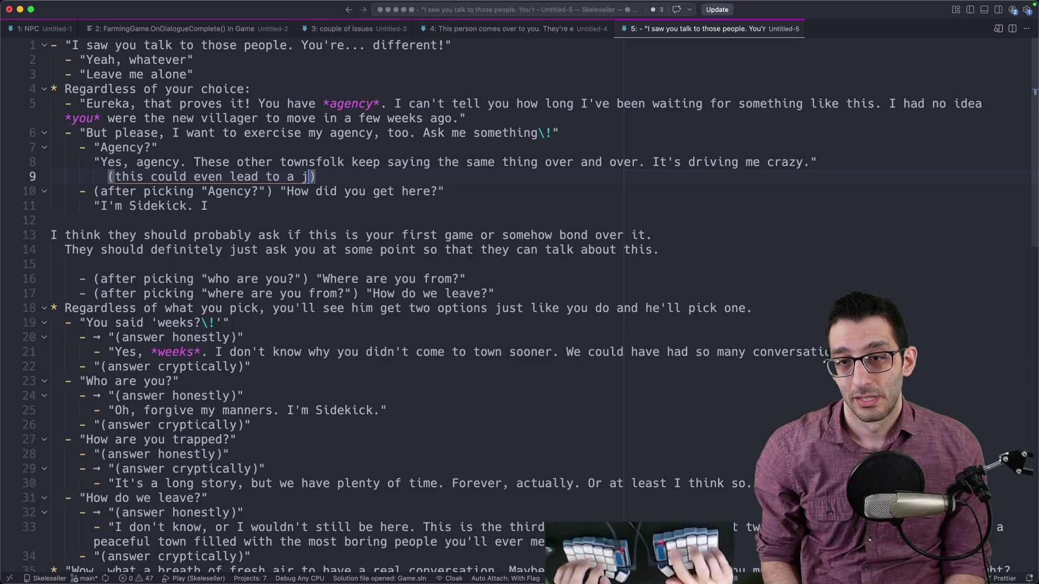
{"action": "key", "text": "BackSpace"}
{"action": "key", "text": "BackSpace"}
{"action": "type", "text": ": \"Watch this"}
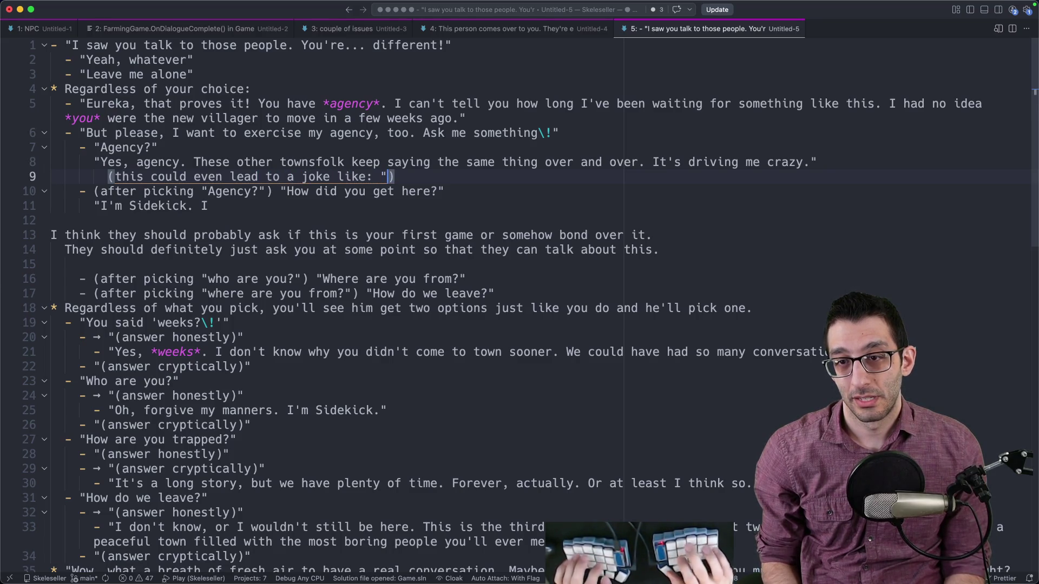
{"action": "type", "text": "—hey"}
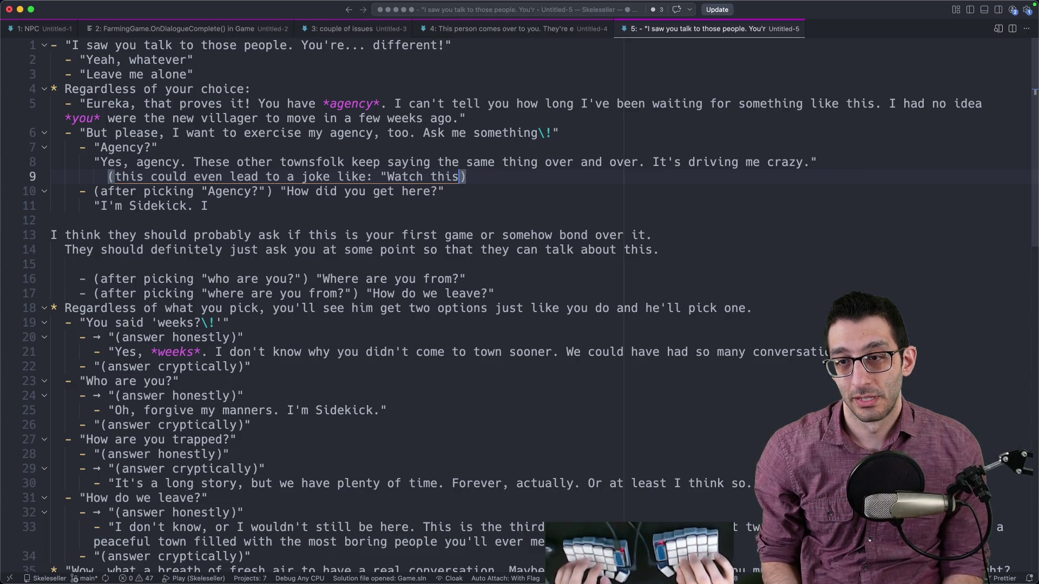
{"action": "type", "text": ", NPC, your "}
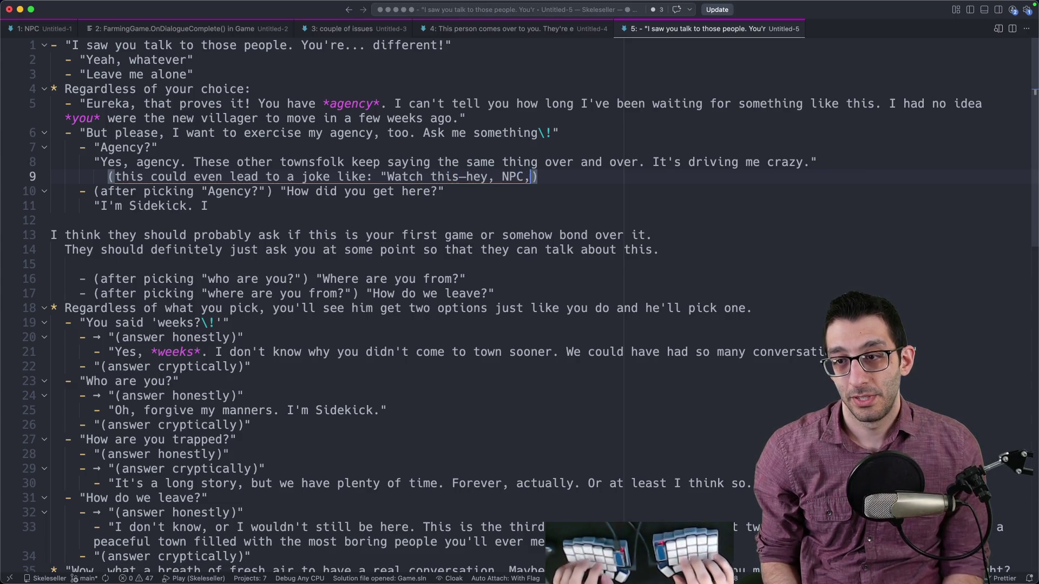
{"action": "type", "text": "hair is "}
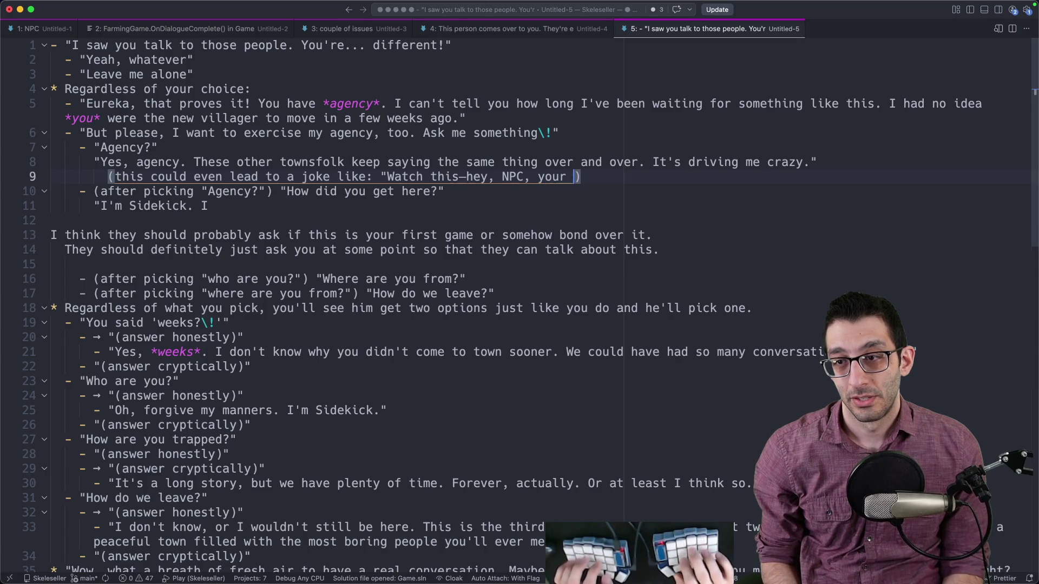
{"action": "type", "text": "stupid.\" \""}
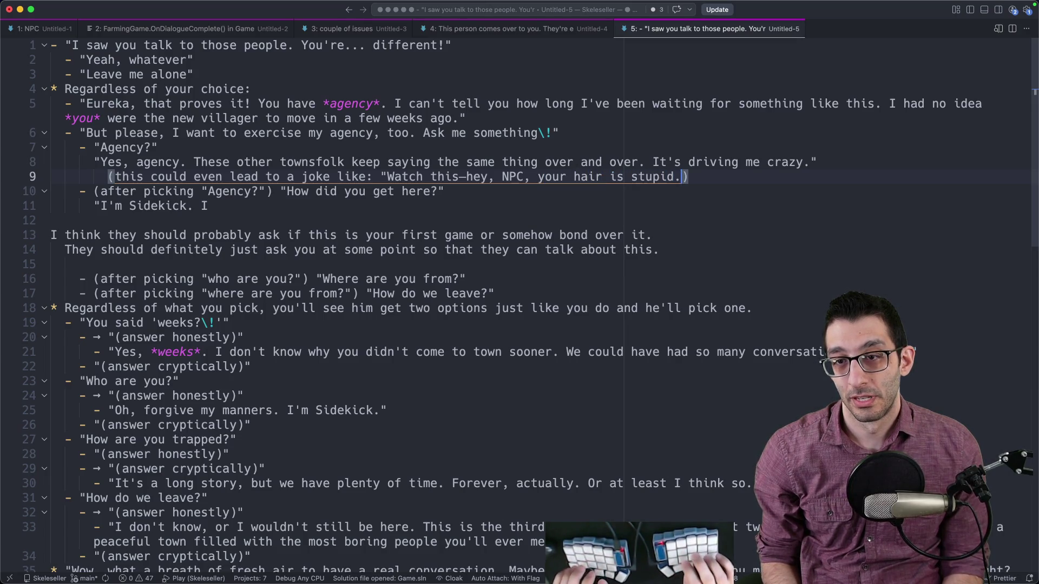
{"action": "key", "text": "BackSpace"}
{"action": "type", "text": "Lovely weather we'r"}
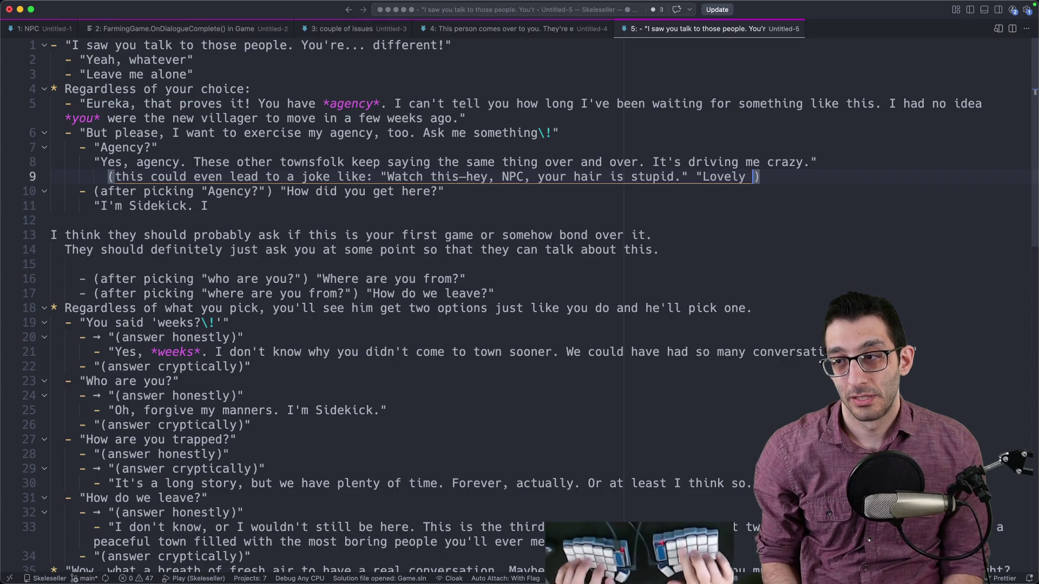
{"action": "type", "text": "e having, isn't it?\""}
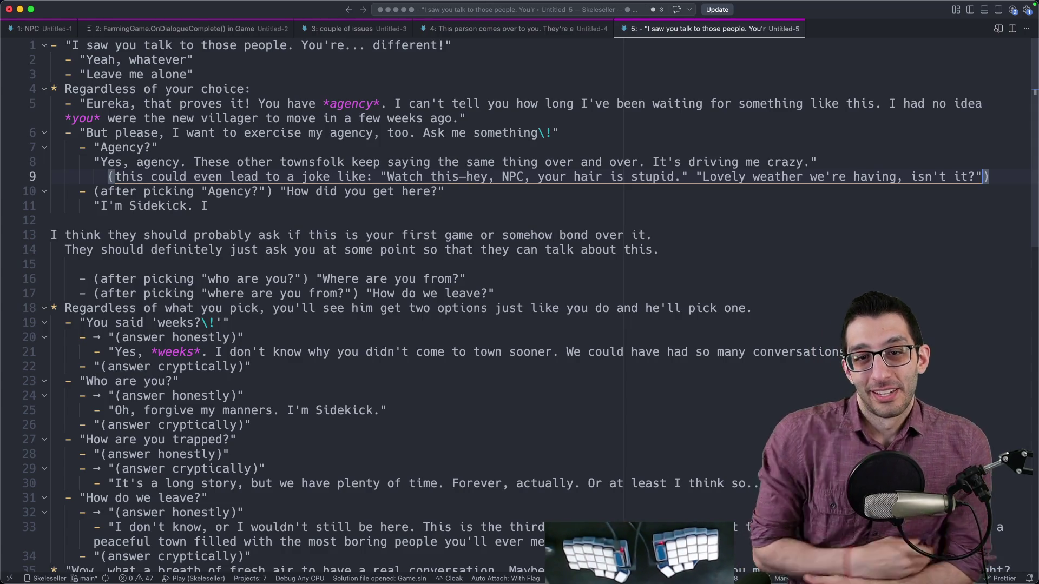
{"action": "key", "text": "Down"}
{"action": "key", "text": "Down"}
{"action": "key", "text": "Down"}
{"action": "key", "text": "Down"}
{"action": "key", "text": "Down"}
{"action": "key", "text": "Down"}
- Add a note line about being stuck here or from another world, needing another conversation choice
{"action": "key", "text": "Up"}
{"action": "key", "text": "End"}
{"action": "key", "text": "Return"}
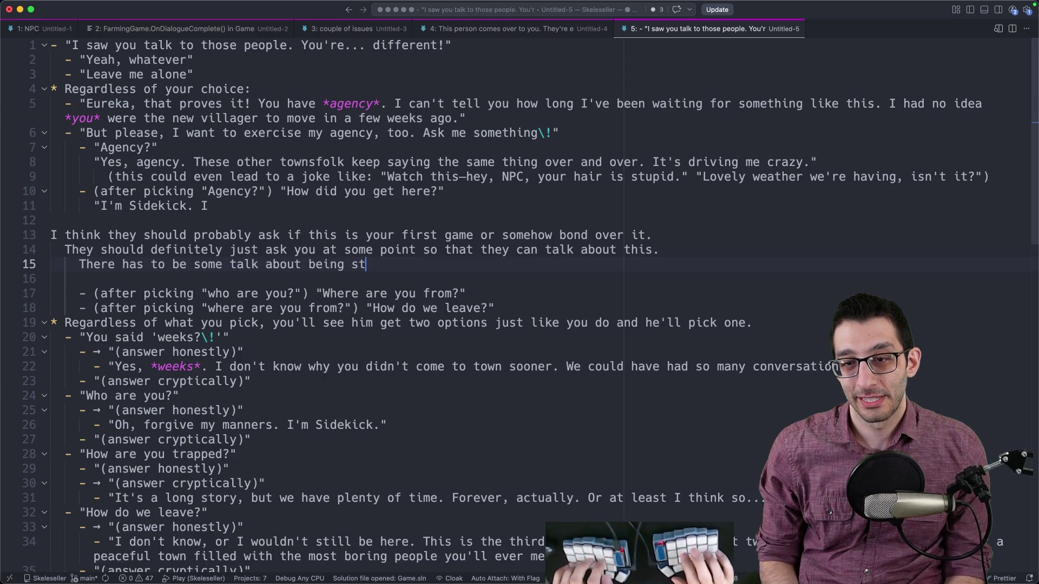
{"action": "type", "text": "or being from another world"}
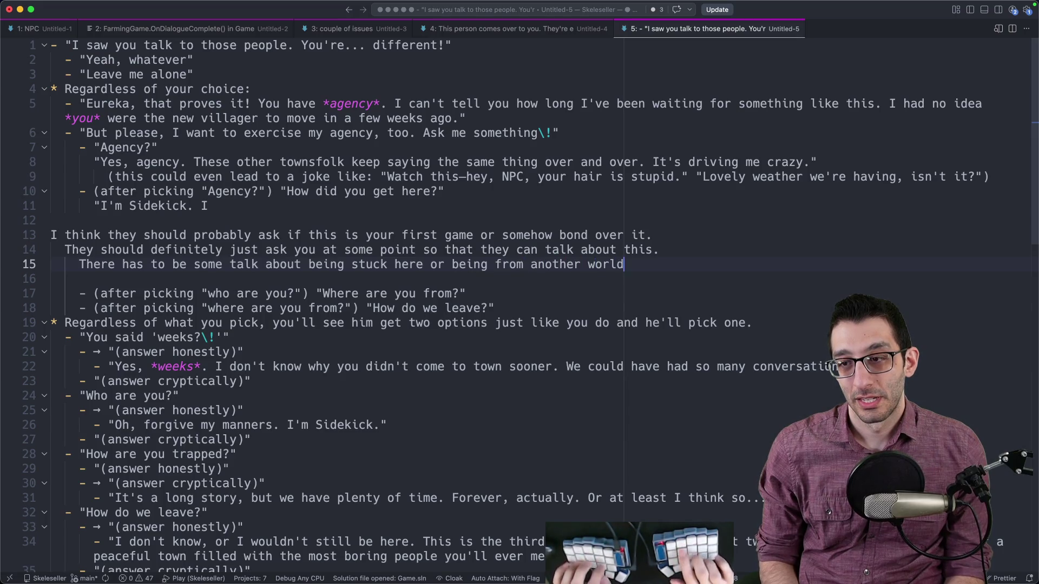
{"action": "type", "text": ", but you need some"}
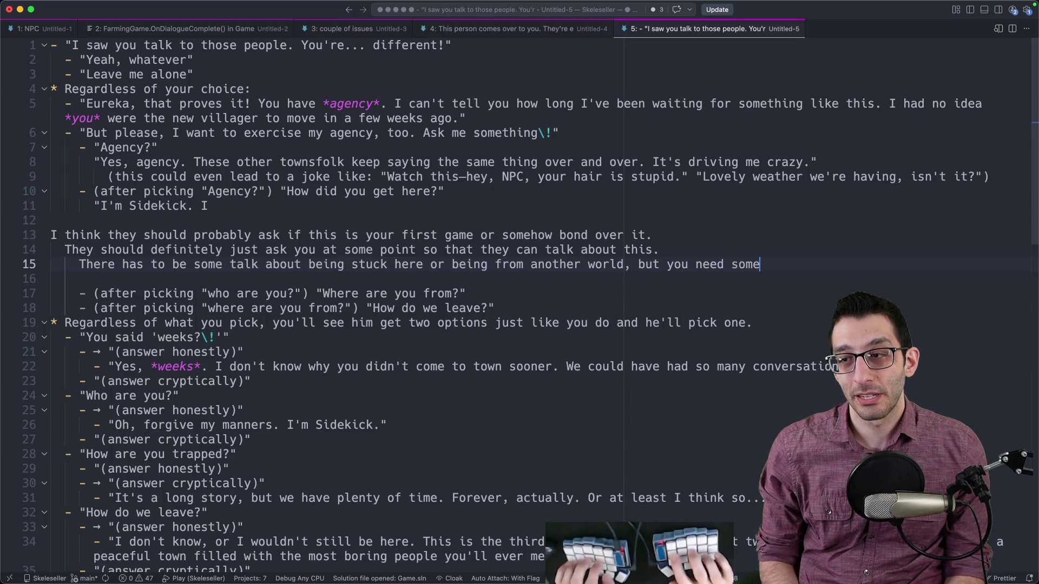
{"action": "type", "text": "thin"}
{"action": "key", "text": "BackSpace"}
{"action": "key", "text": "BackSpace"}
{"action": "key", "text": "BackSpace"}
{"action": "type", "text": "choice i"}
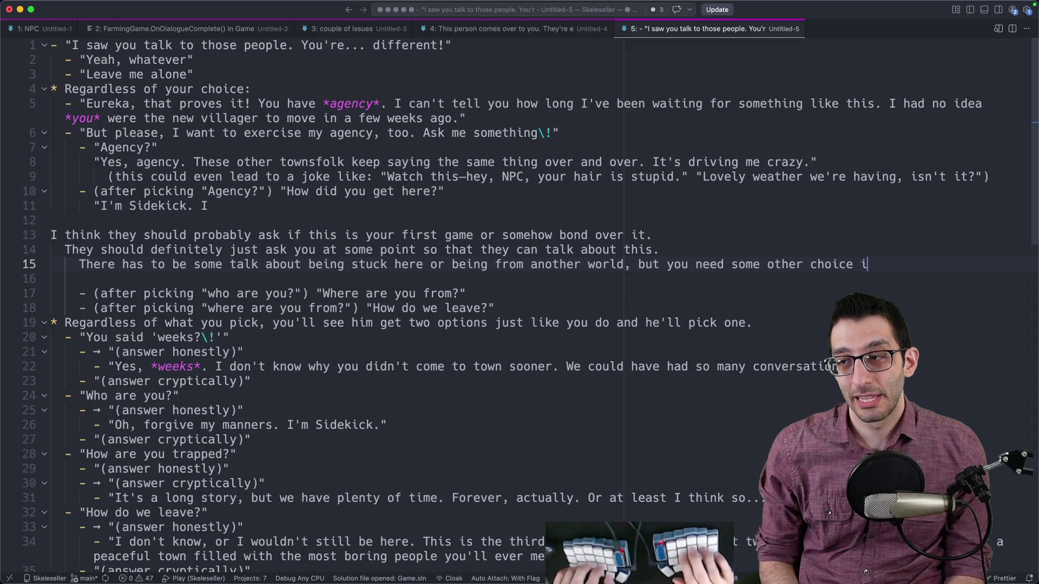
{"action": "key", "text": "BackSpace"}
{"action": "key", "text": "BackSpace"}
{"action": "key", "text": "BackSpace"}
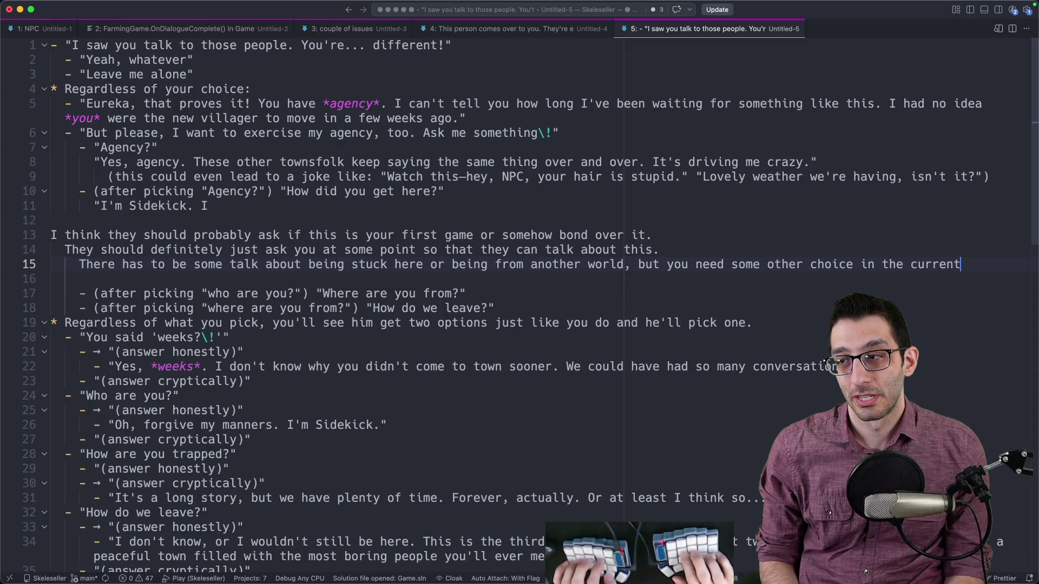
{"action": "type", "text": "tion"}
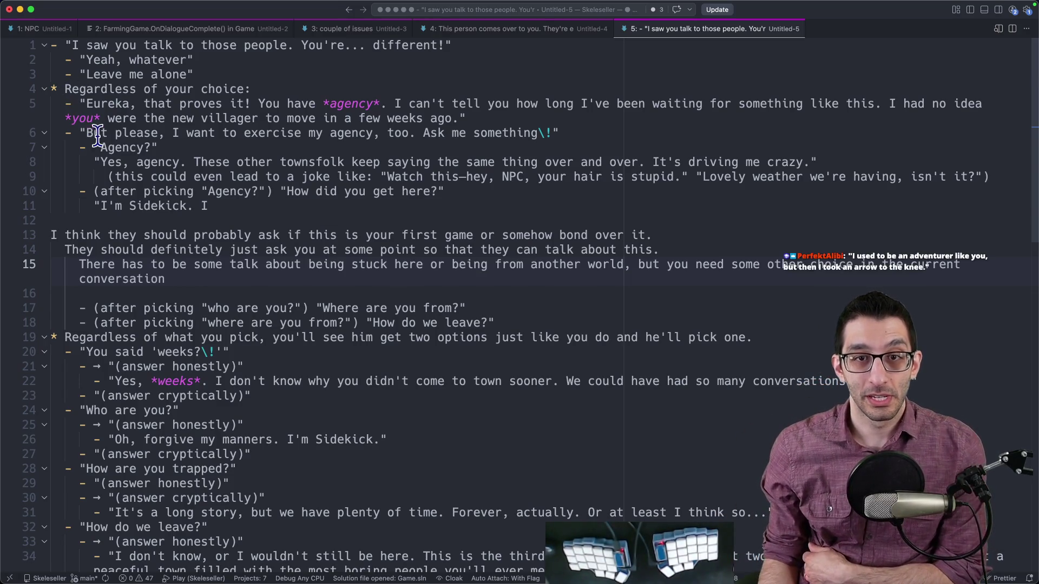
- Delete the '(after picking "Agency?")' prefix on line 10 and change the question back to 'Who are you?'
{"action": "double_click", "coordinate": [122, 147]}
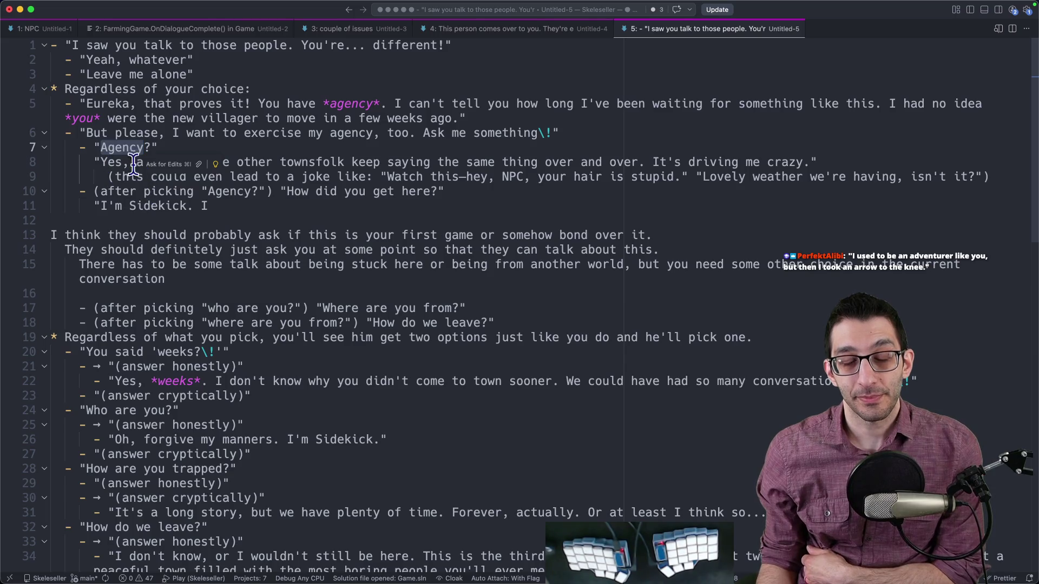
{"action": "left_click_drag", "start_coordinate": [94, 191], "coordinate": [280, 192]}
{"action": "key", "text": "BackSpace"}
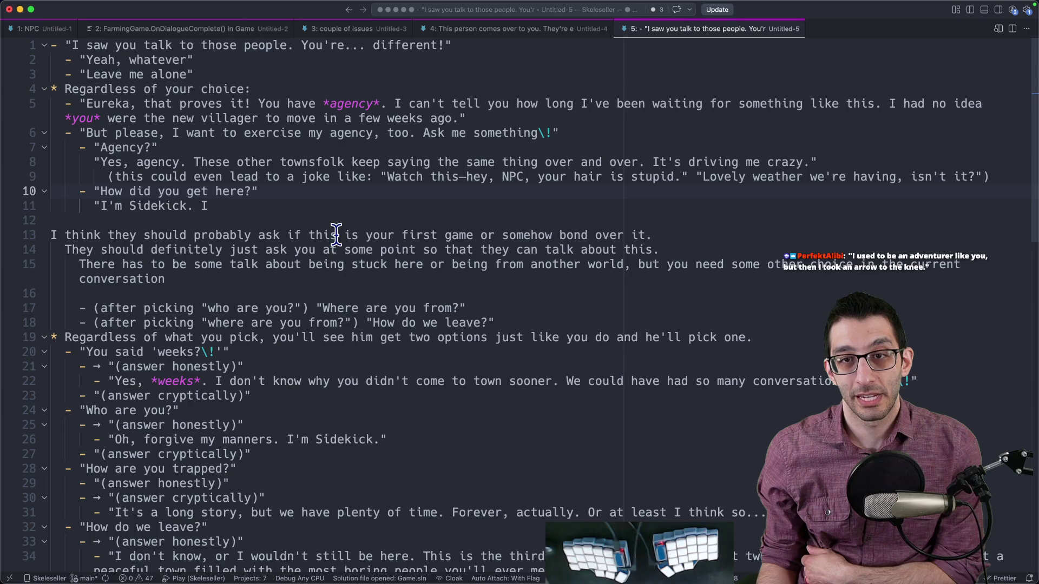
{"action": "key", "text": "shift+End"}
{"action": "key", "text": "shift+Left"}
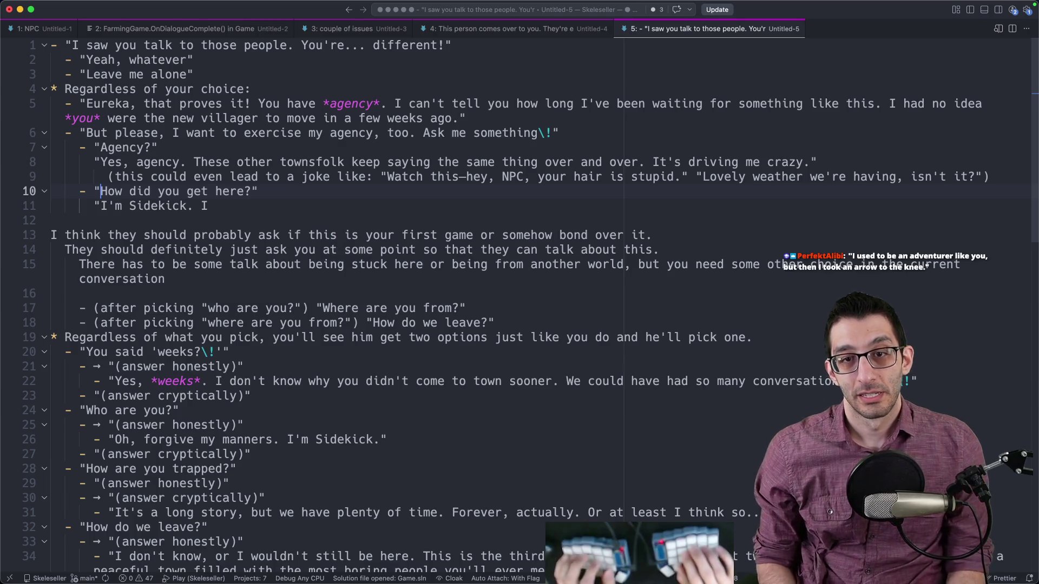
{"action": "type", "text": "Who are you?"}
{"action": "key", "text": "Down"}
{"action": "key", "text": "End"}
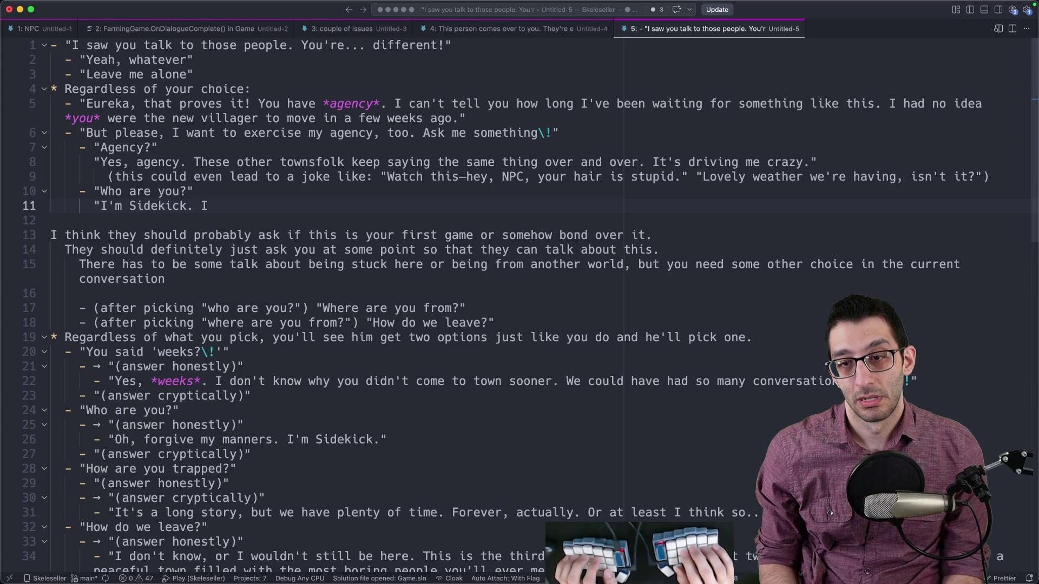
- Replace the draft mines sentence so Sidekick says "I'm Sidekick. I'm not around here though."
{"action": "type", "text": "fought "}
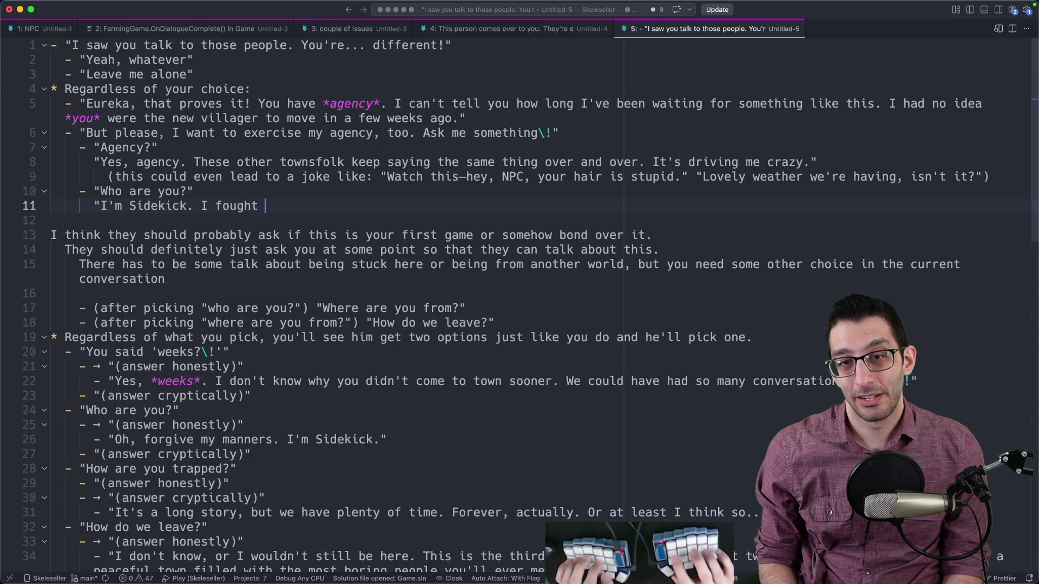
{"action": "type", "text": "my way through the mi"}
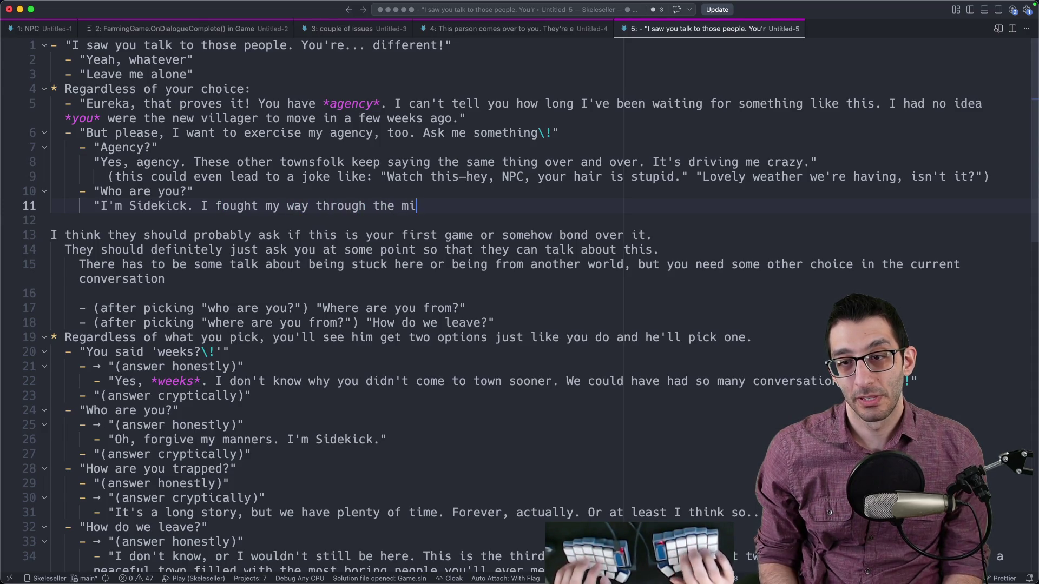
{"action": "type", "text": "nes already"}
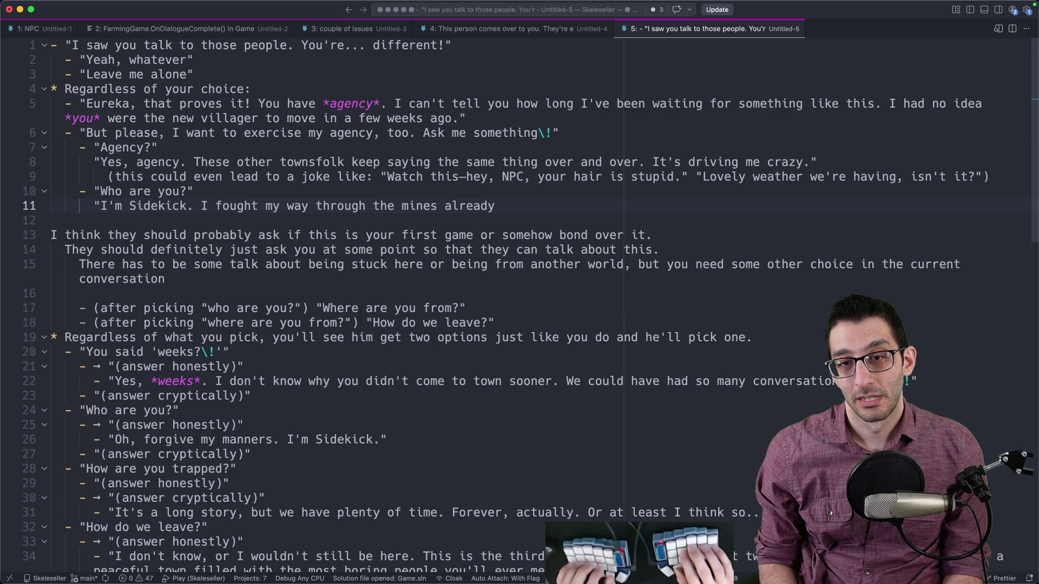
{"action": "key", "text": "alt+shift+Left"}
{"action": "key", "text": "alt+shift+Left"}
{"action": "key", "text": "alt+shift+Left"}
{"action": "key", "text": "alt+shift+Left"}
{"action": "key", "text": "alt+shift+Right"}
{"action": "key", "text": "shift+Right"}
{"action": "key", "text": "shift+Right"}
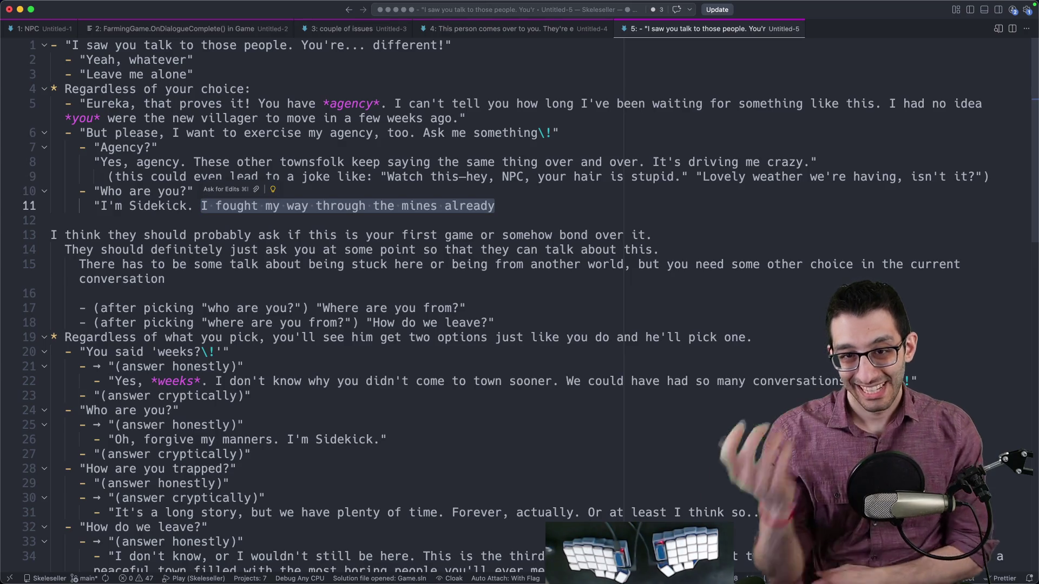
{"action": "type", "text": "I>"}
{"action": "key", "text": "BackSpace"}
{"action": "type", "text": "'m not around here though.\""}
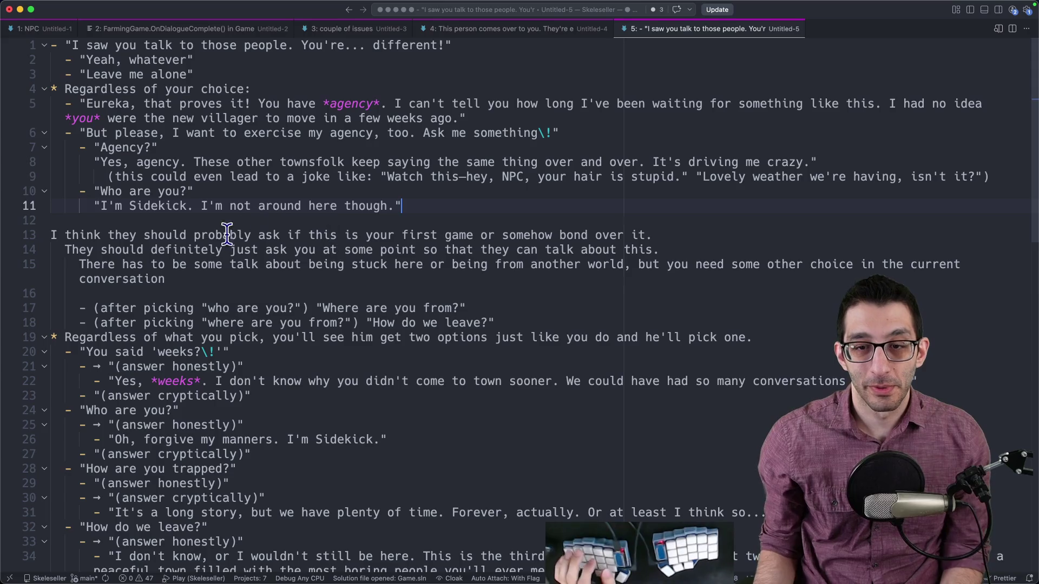
- Open new blank lines below Sidekick's reply, starting one with a quotation mark
{"action": "left_click_drag", "start_coordinate": [95, 206], "coordinate": [427, 206]}
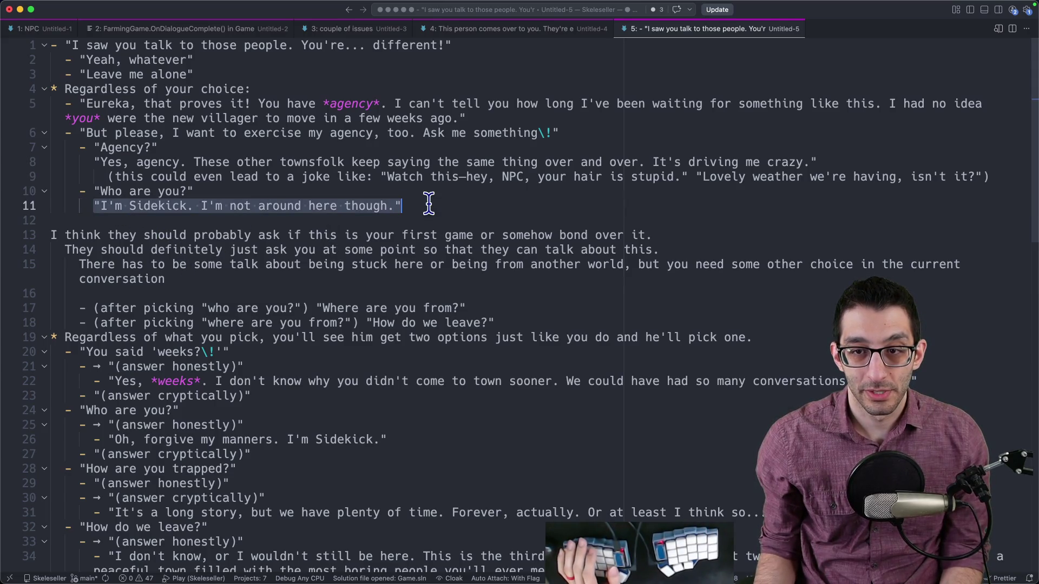
{"action": "left_click_drag", "start_coordinate": [66, 133], "coordinate": [268, 227]}
{"action": "left_click", "coordinate": [268, 227]}
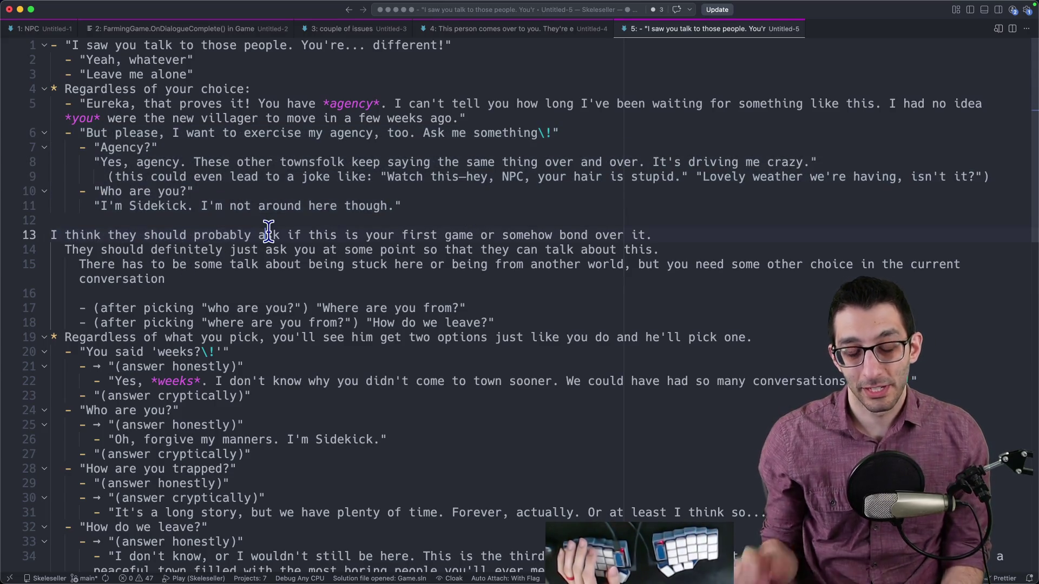
{"action": "scroll", "coordinate": [268, 227], "scroll_direction": "down", "scroll_amount": 4}
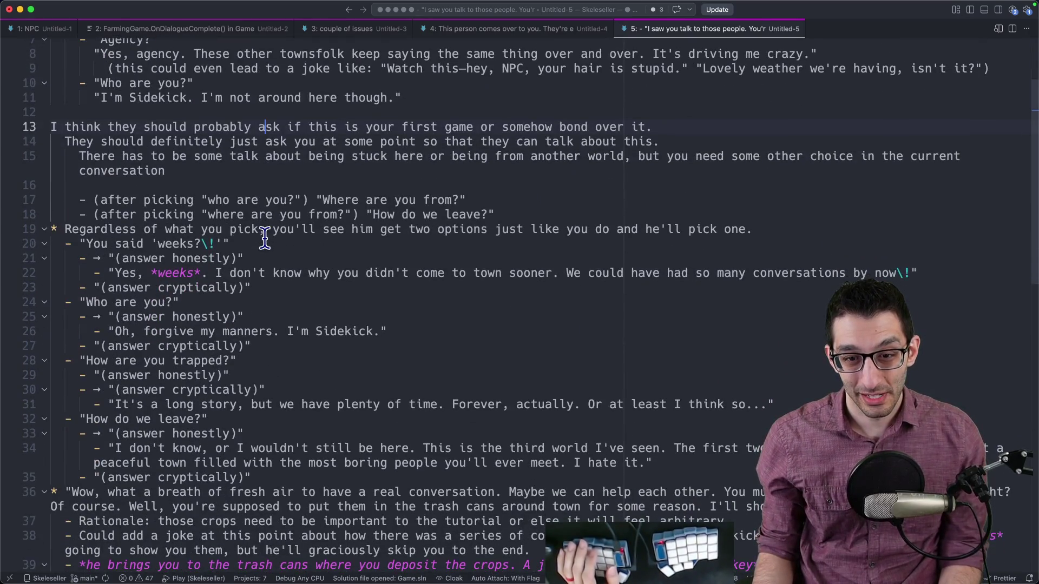
{"action": "scroll", "coordinate": [264, 238], "scroll_direction": "up", "scroll_amount": 4}
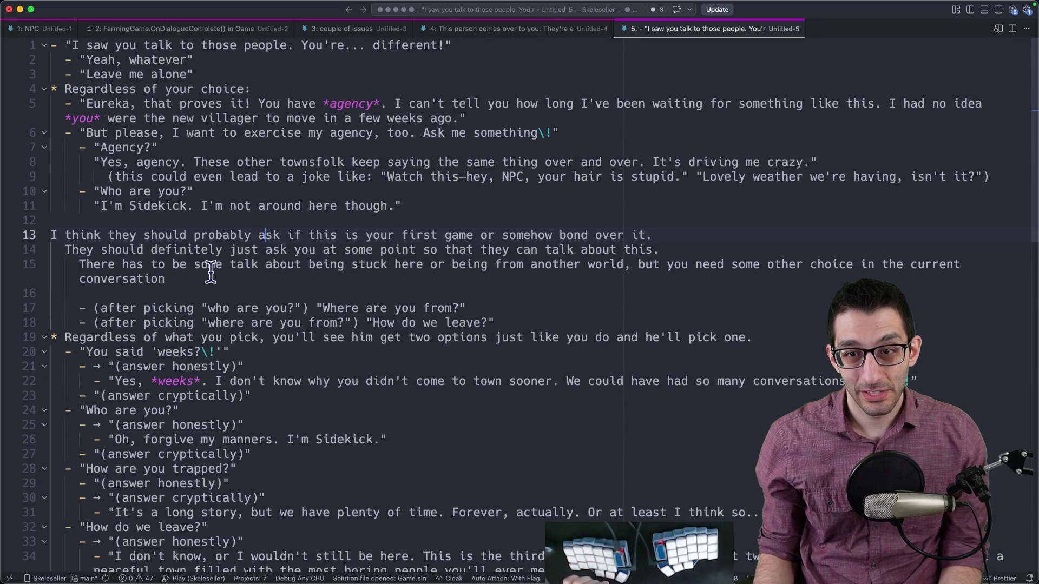
{"action": "key", "text": "Up"}
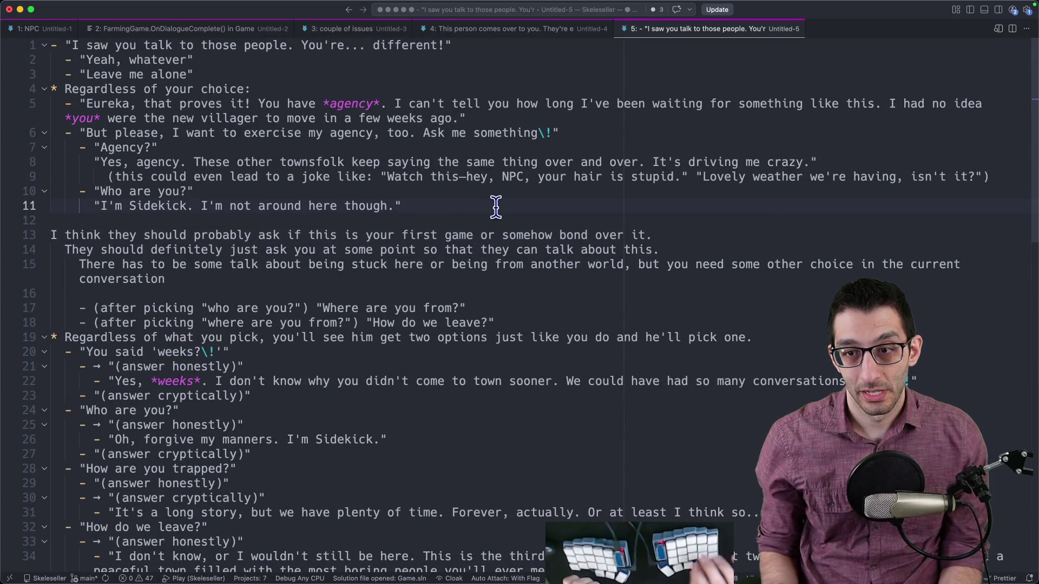
{"action": "key", "text": "Return"}
{"action": "key", "text": "Return"}
{"action": "key", "text": "Return"}
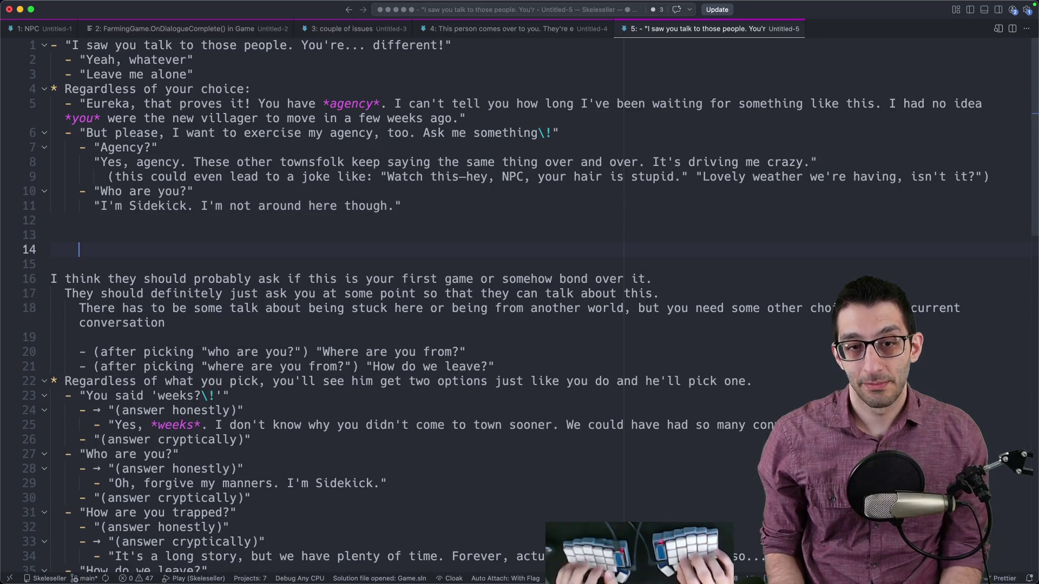
{"action": "type", "text": "!"}
{"action": "key", "text": "BackSpace"}
{"action": "key", "text": "BackSpace"}
{"action": "key", "text": "BackSpace"}
{"action": "type", "text": "\""}
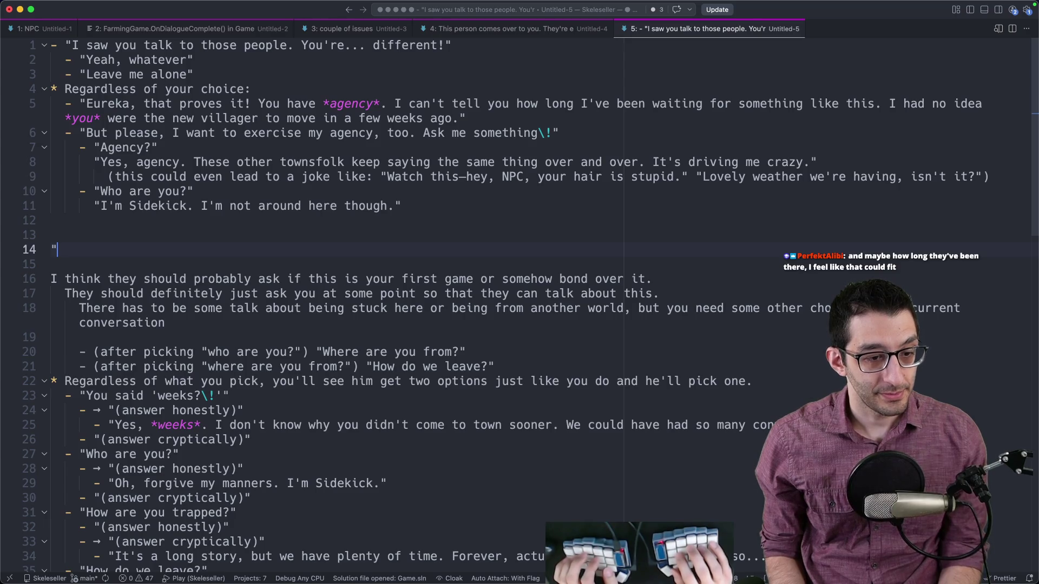
- Extend the reply: arrived a couple of months ago and fought through the mines to get a key
{"action": "left_click", "coordinate": [402, 205]}
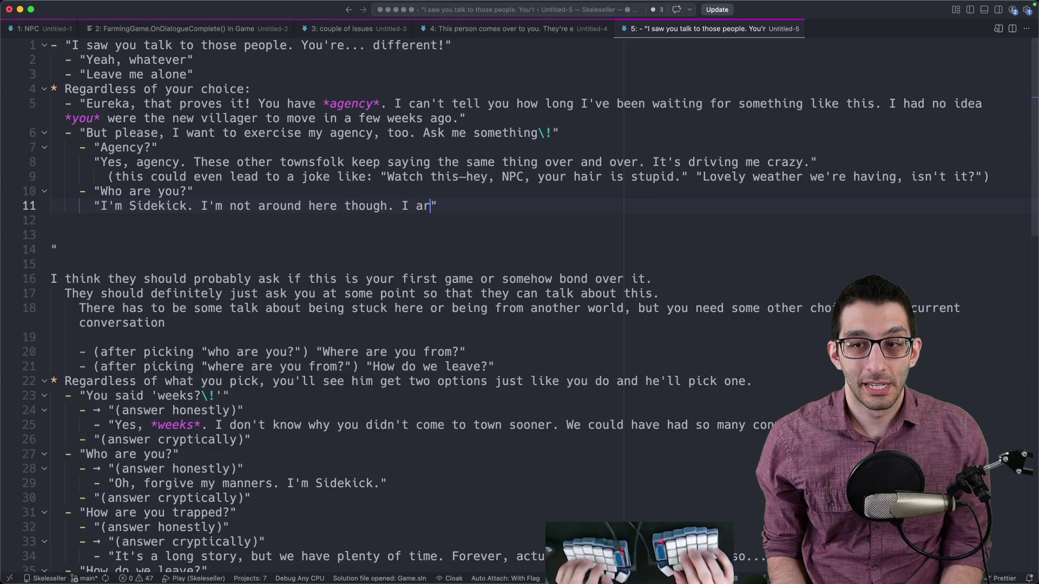
{"action": "type", "text": "rived shortly before you did"}
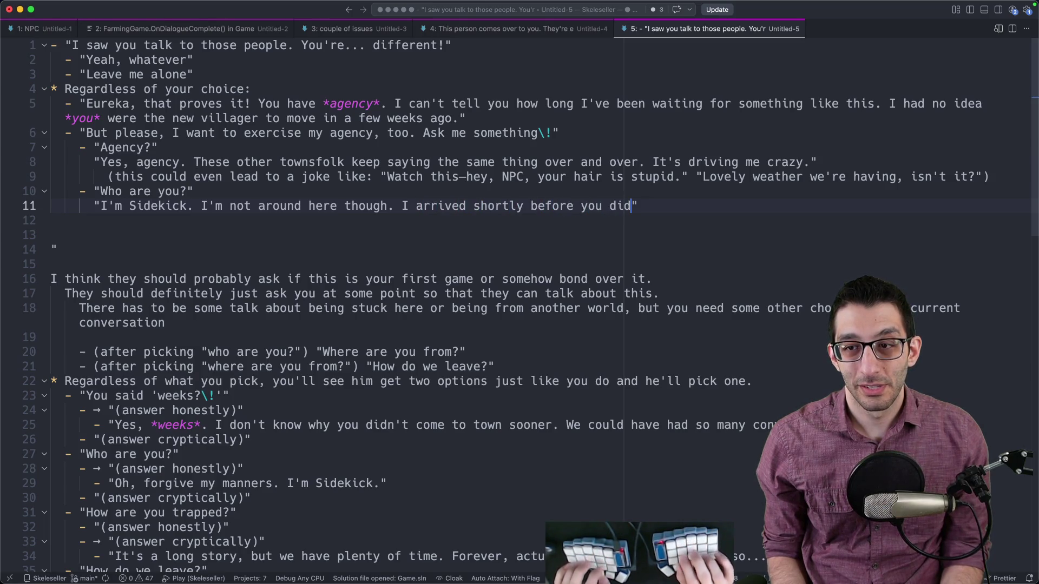
{"action": "key", "text": "alt+shift+Left"}
{"action": "type", "text": "must hve."}
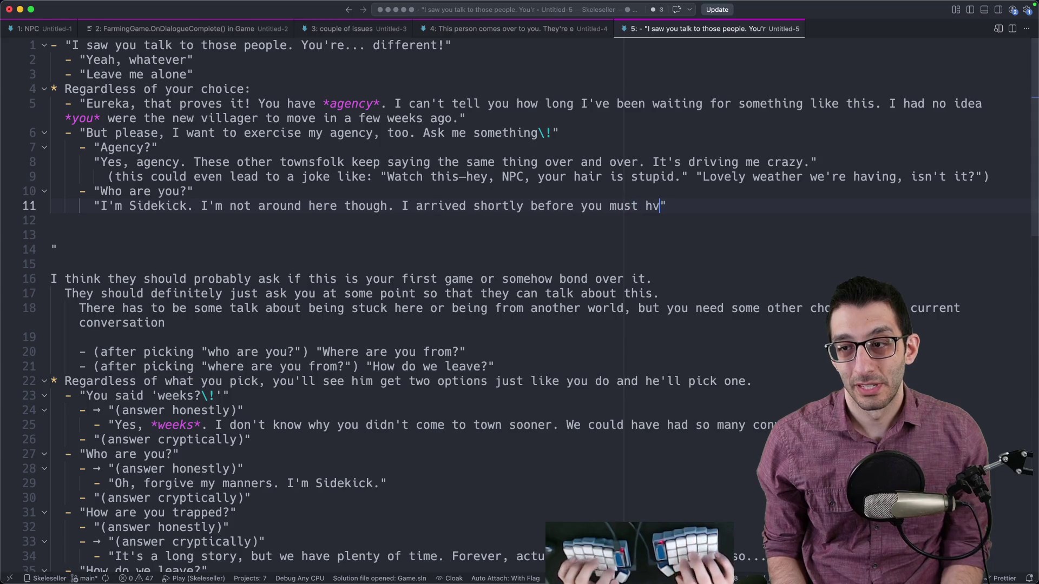
{"action": "key", "text": "alt+shift+Left"}
{"action": "key", "text": "alt+shift+Left"}
{"action": "key", "text": "alt+shift+Left"}
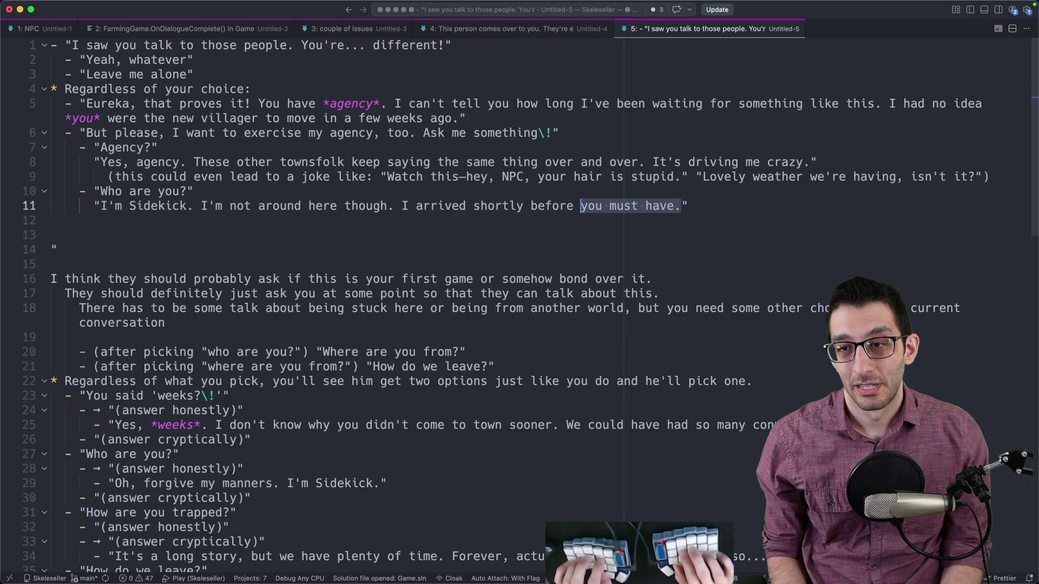
{"action": "type", "text": "a coupl"}
{"action": "type", "text": "e of months ag"}
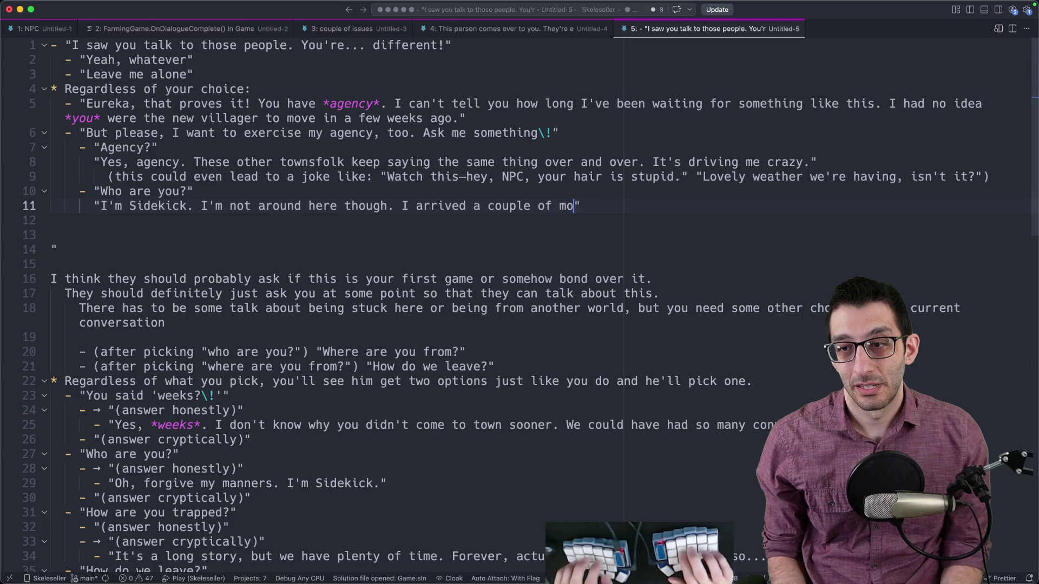
{"action": "type", "text": "o and fought my way thr"}
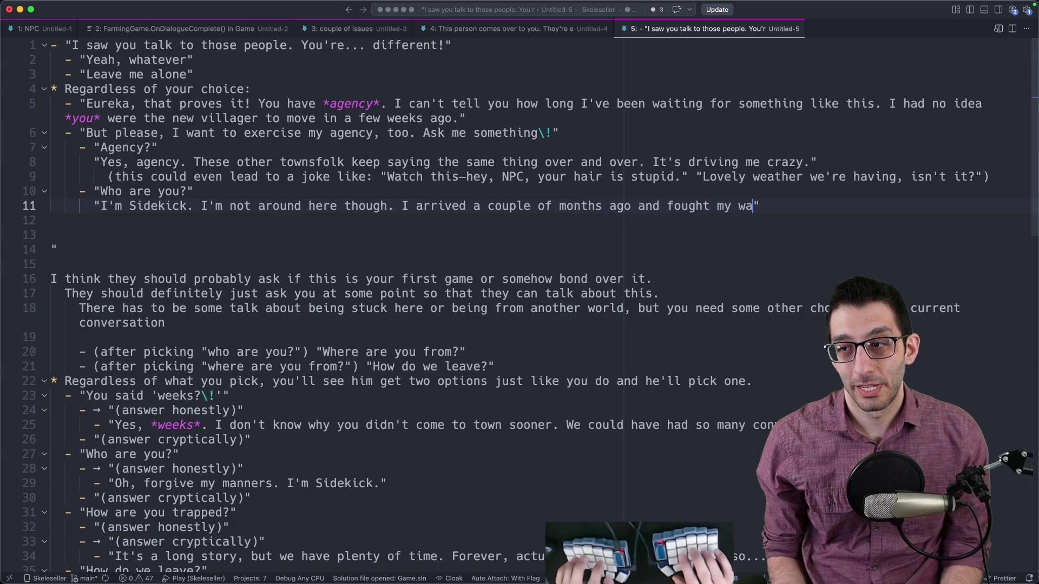
{"action": "type", "text": "ough the mines"}
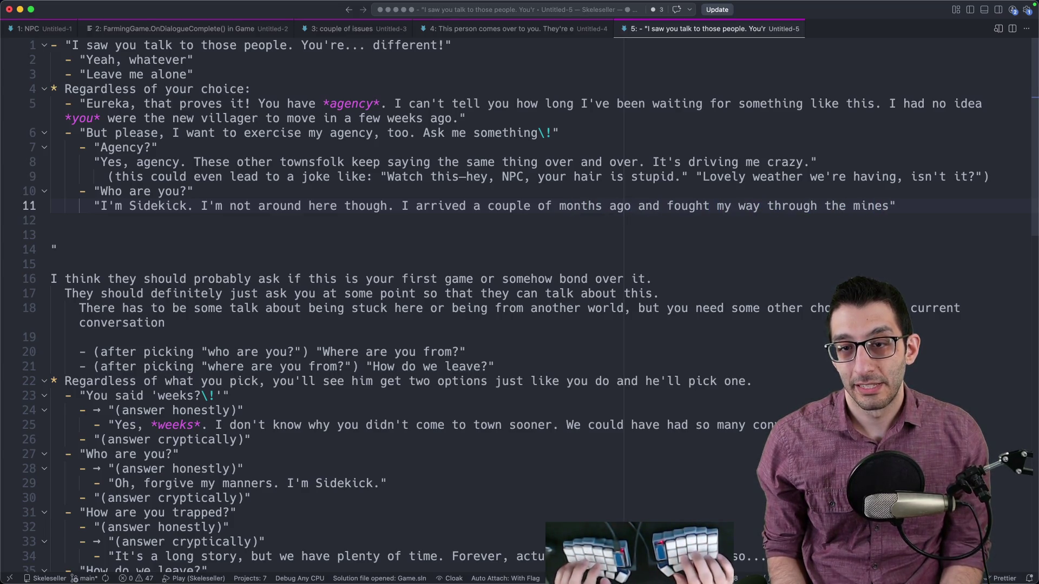
{"action": "type", "text": "to get a key."}
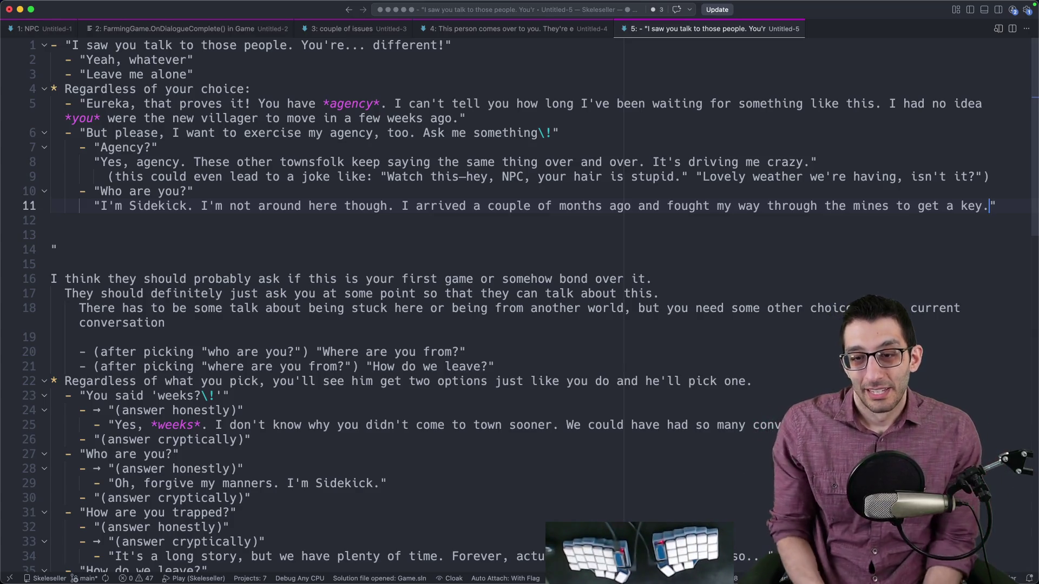
{"action": "key", "text": "super+Tab"}
{"action": "scroll", "coordinate": [501, 217], "scroll_direction": "down", "scroll_amount": 1}
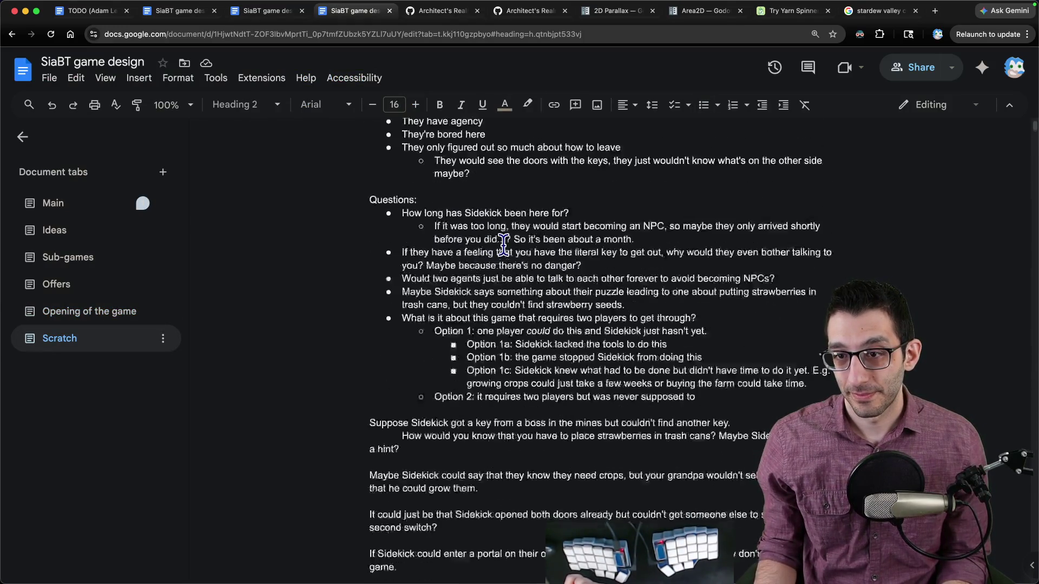
- Review the plan's town-wizard hint about throwing giant strawberries into the town's trash cans
{"action": "scroll", "coordinate": [503, 244], "scroll_direction": "down", "scroll_amount": 15}
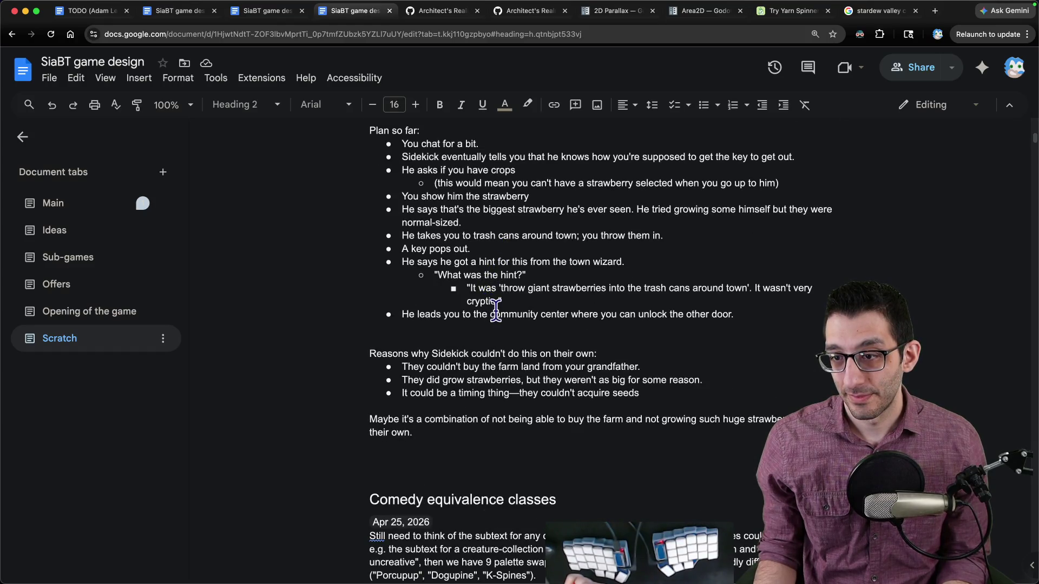
{"action": "left_click_drag", "start_coordinate": [517, 303], "coordinate": [400, 261]}
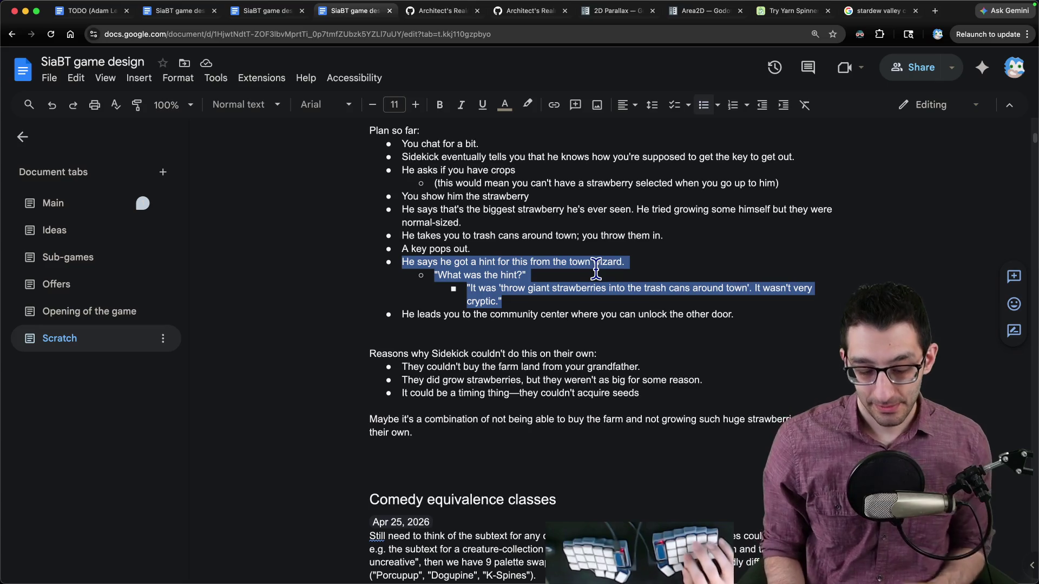
{"action": "key", "text": "super+Tab"}
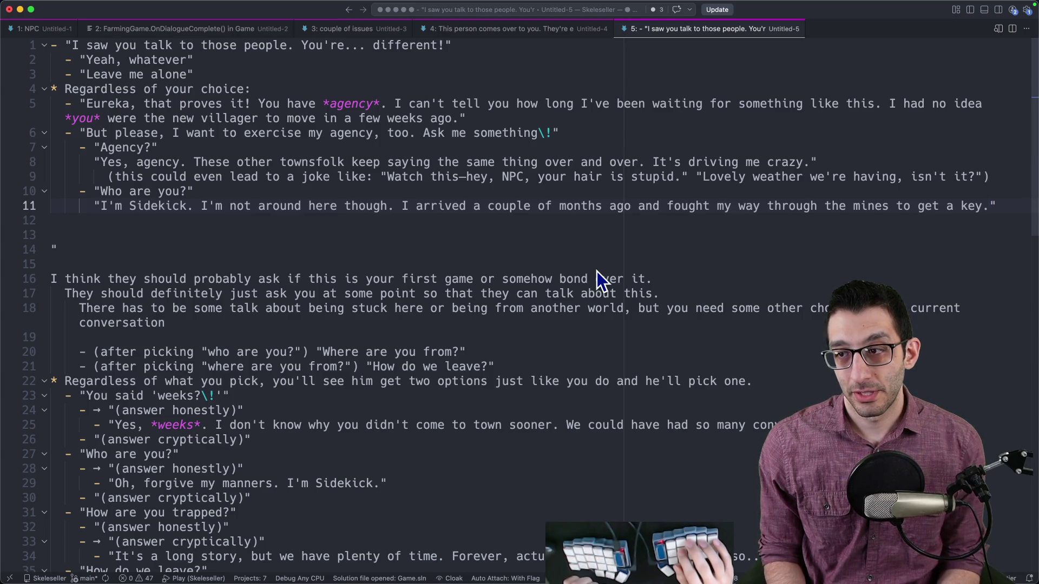
- Replace the reply's arrival sentence with "Have you see other worlds as well?" and begin a "Yes" answer line
{"action": "key", "text": "alt+shift+Left"}
{"action": "key", "text": "alt+shift+Left"}
{"action": "key", "text": "alt+shift+Left"}
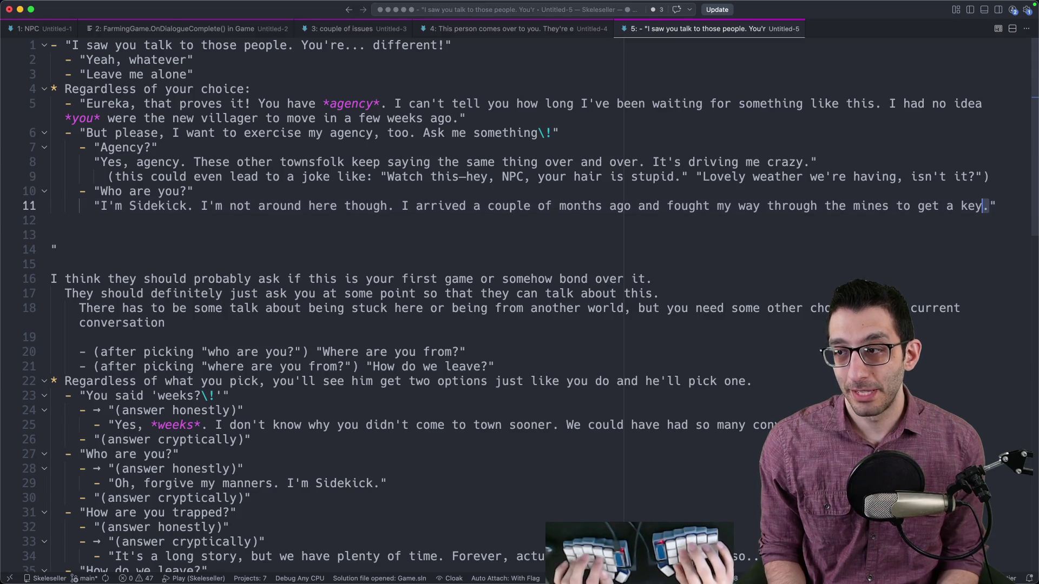
{"action": "key", "text": "alt+shift+Right"}
{"action": "key", "text": "shift+Right"}
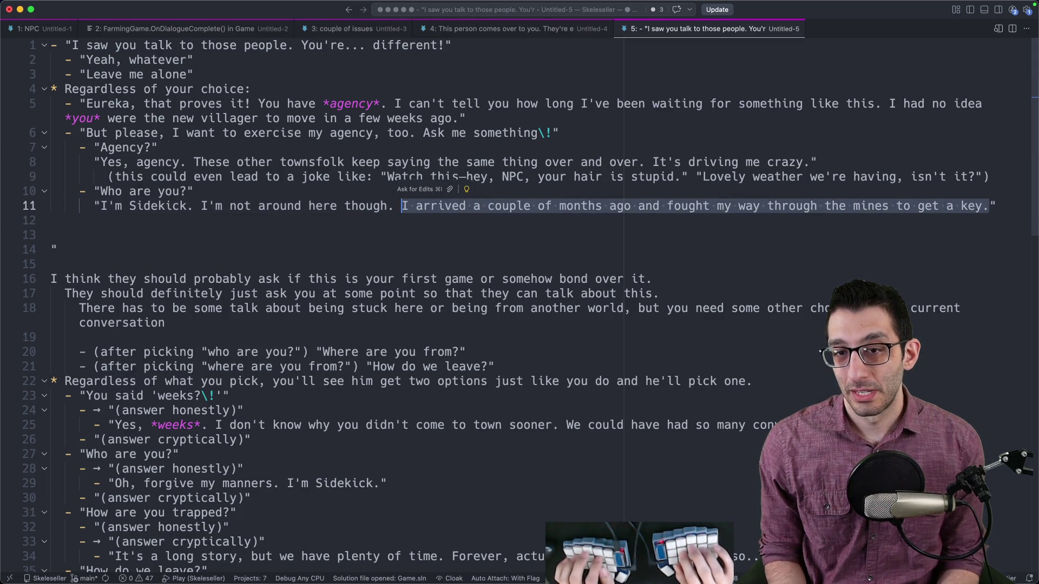
{"action": "key", "text": "BackSpace"}
{"action": "type", "text": "Have you se"}
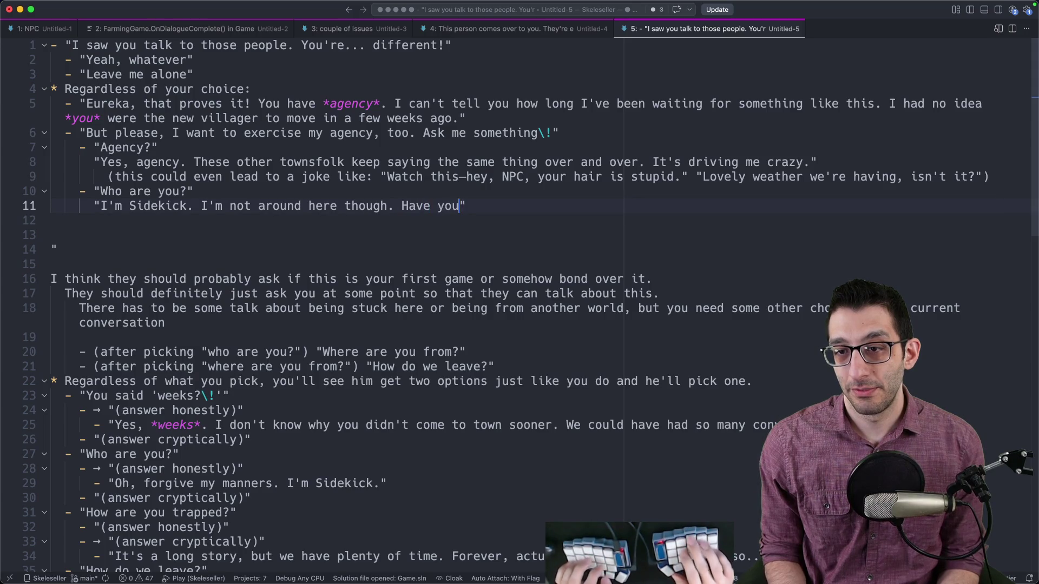
{"action": "type", "text": "e other worlds as we"}
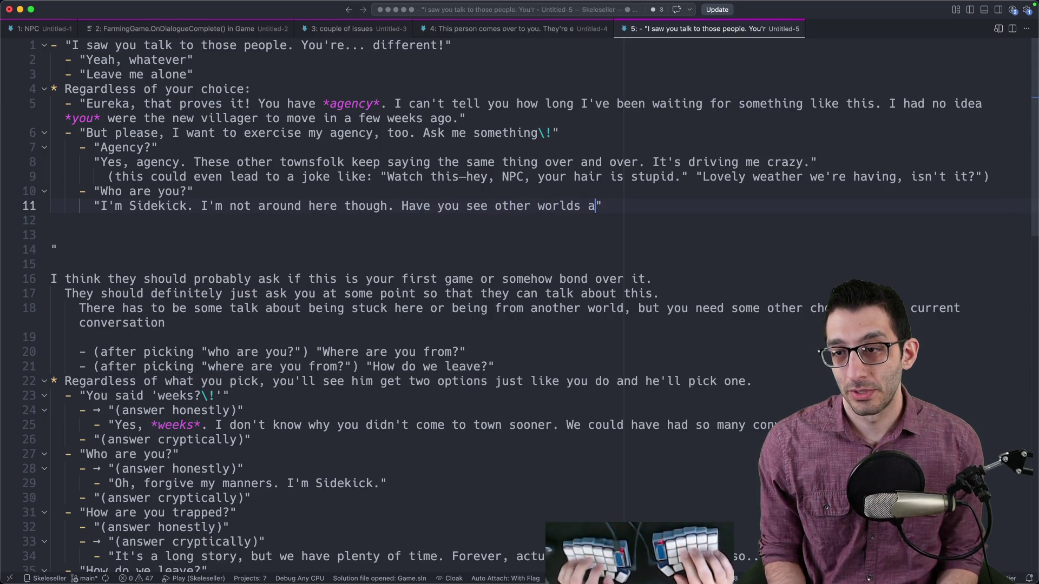
{"action": "type", "text": "ll?\""}
{"action": "key", "text": "Return"}
{"action": "key", "text": "Return"}
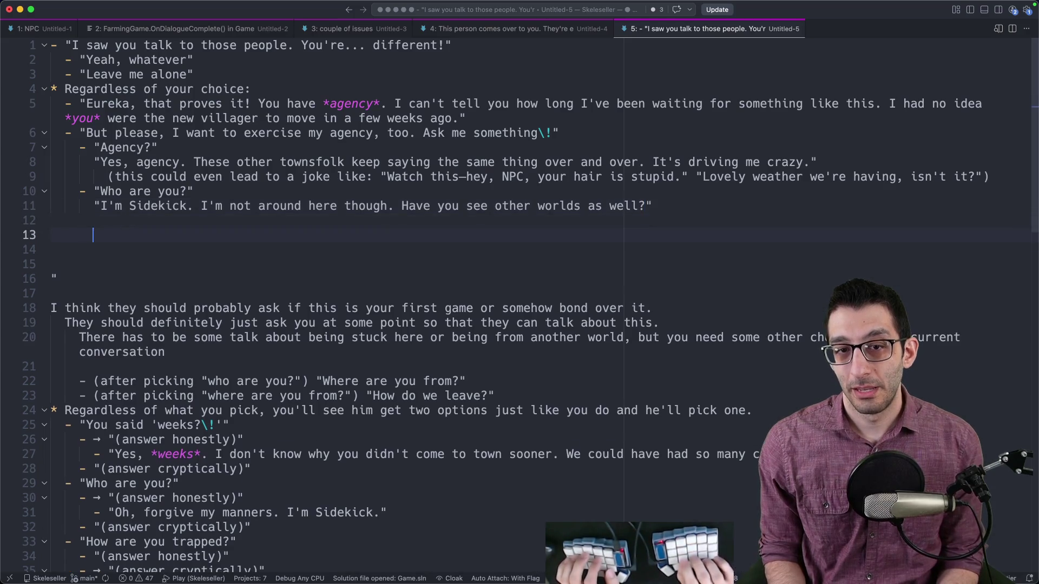
{"action": "left_click", "coordinate": [64, 220]}
{"action": "type", "text": "-"}
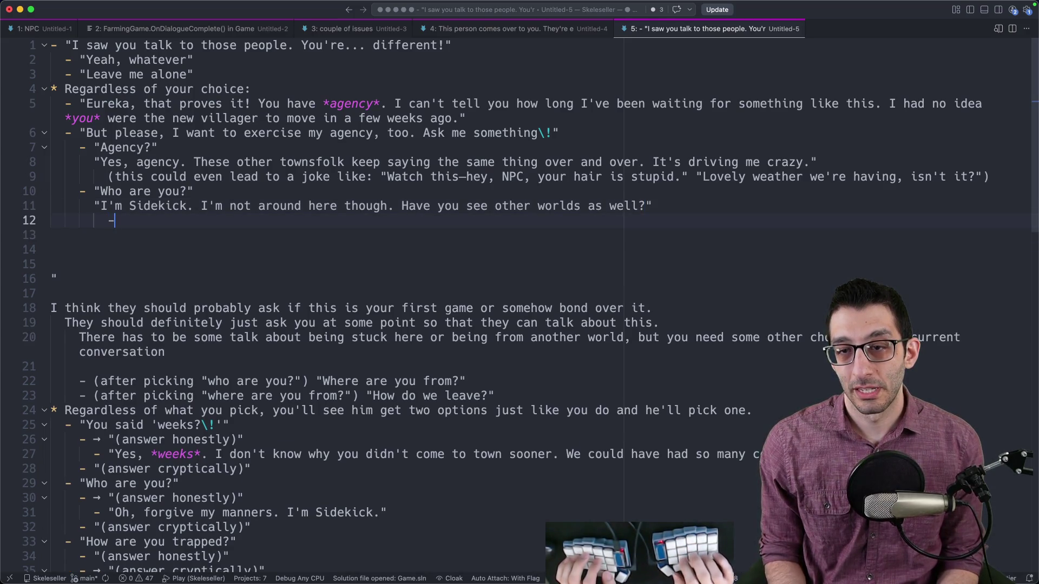
{"action": "type", "text": " \"Yes"}
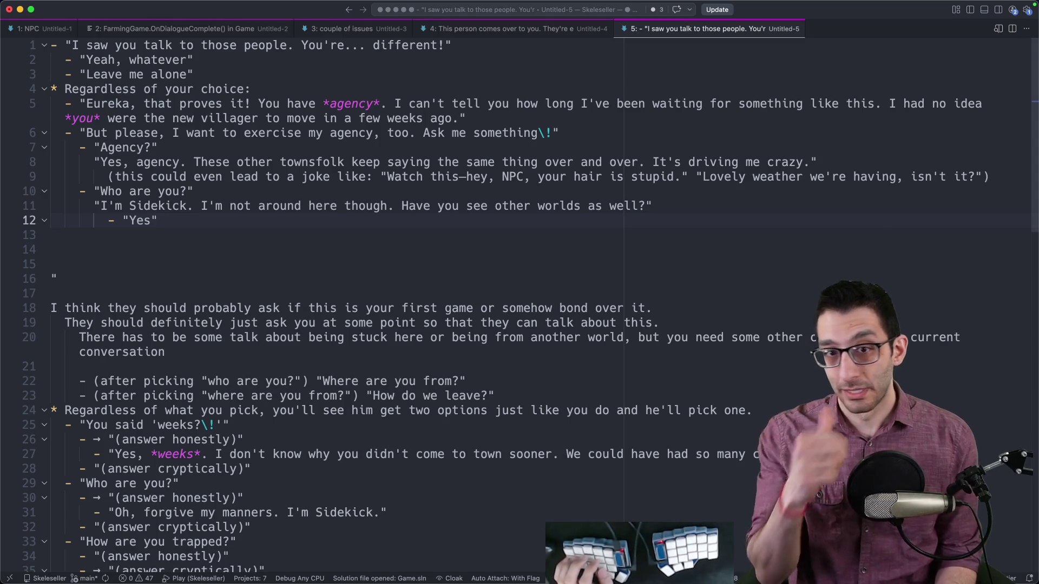
- Start the reply under Yes: "Ah, I thought so. I fought my way through the mines and found a key to the community center…"
{"action": "key", "text": "Return"}
{"action": "type", "text": "\"Ah, I thought so. I "}
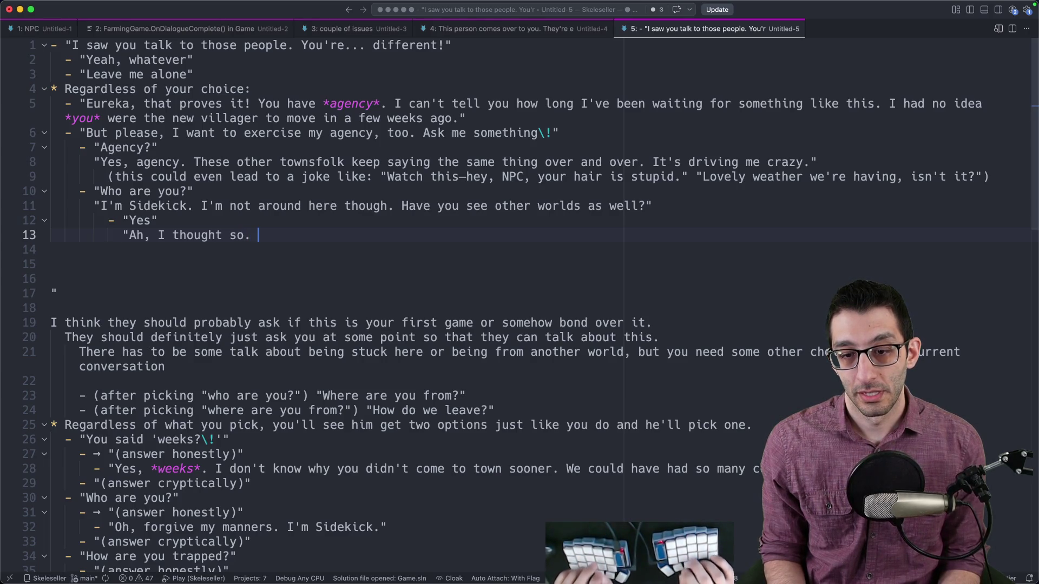
{"action": "type", "text": "have a key"}
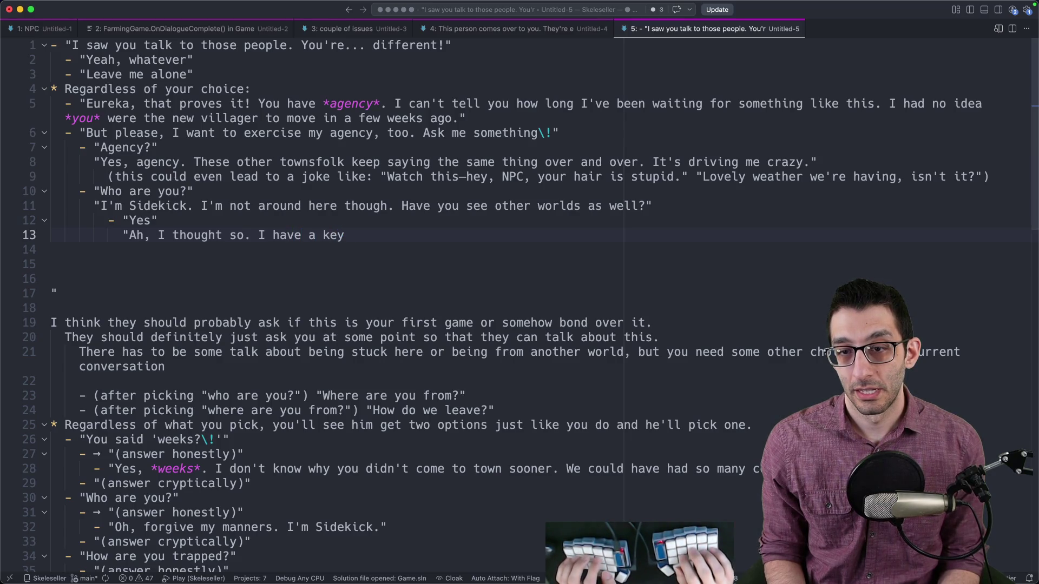
{"action": "key", "text": "alt+BackSpace"}
{"action": "key", "text": "alt+BackSpace"}
{"action": "key", "text": "alt+BackSpace"}
{"action": "type", "text": "ought "}
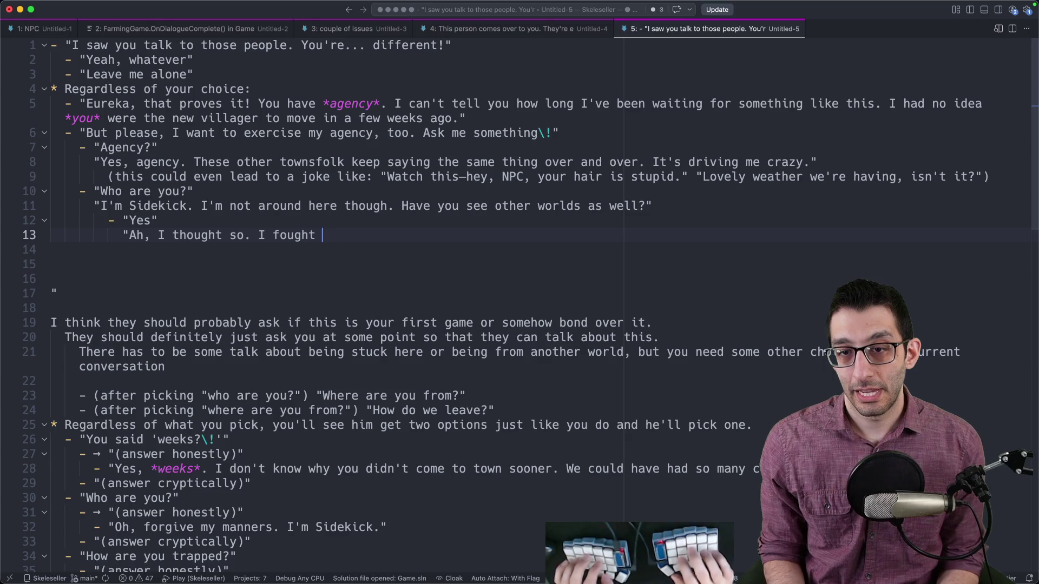
{"action": "type", "text": "my way through the mines"}
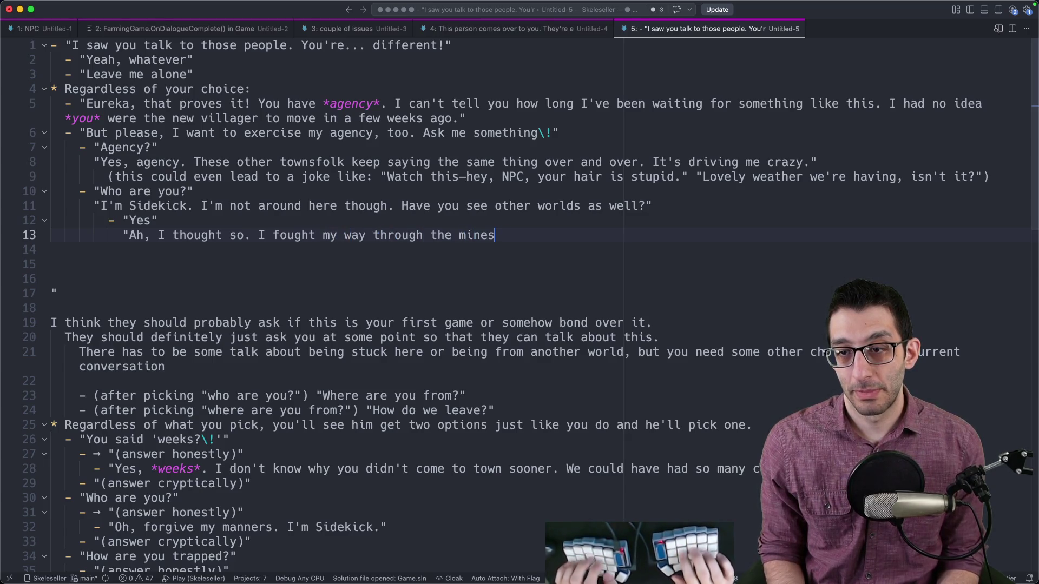
{"action": "type", "text": " and found a key"}
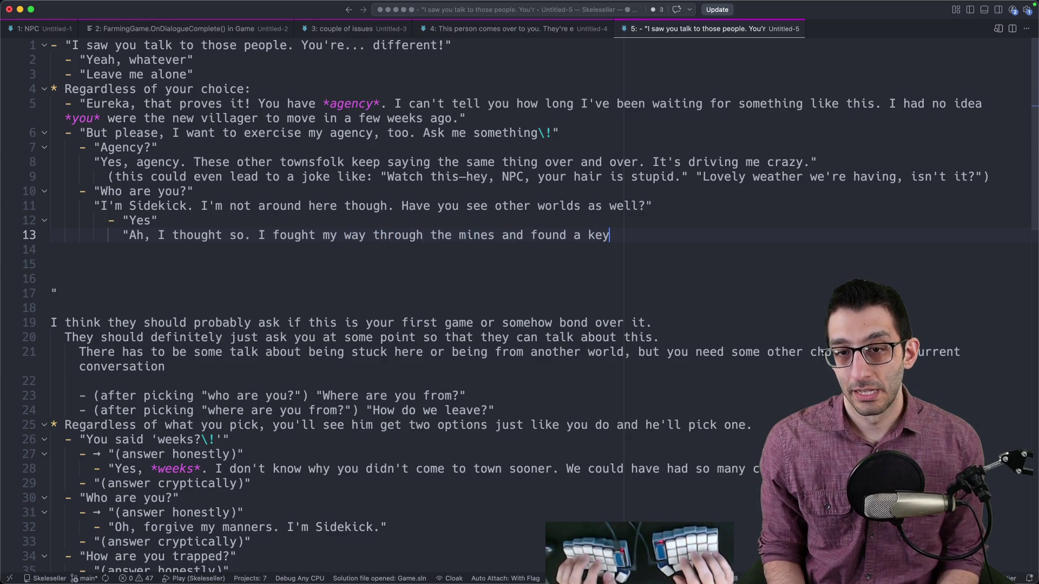
{"action": "type", "text": " to the community center,"}
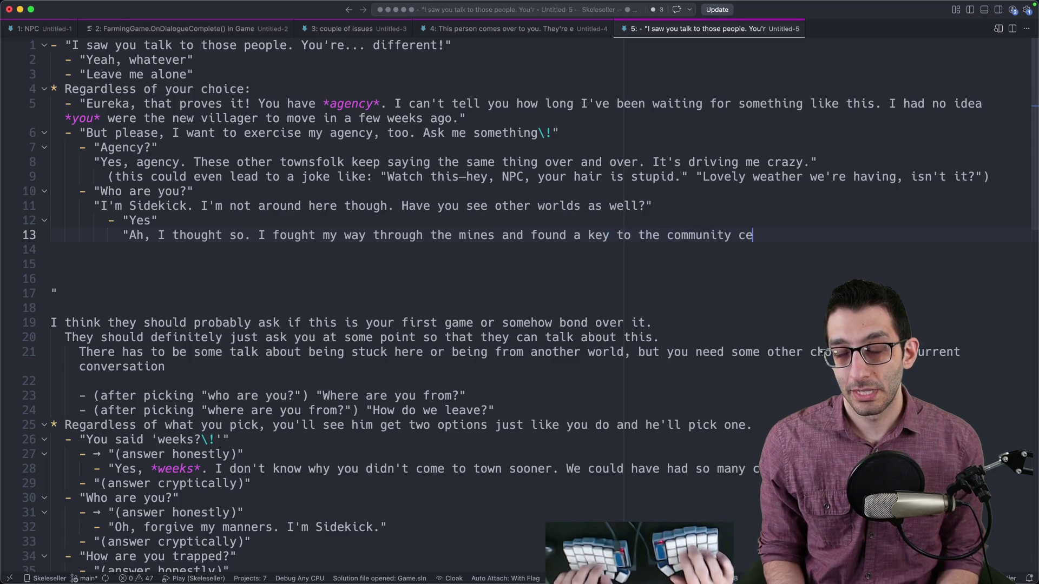
{"action": "type", "text": " but "}
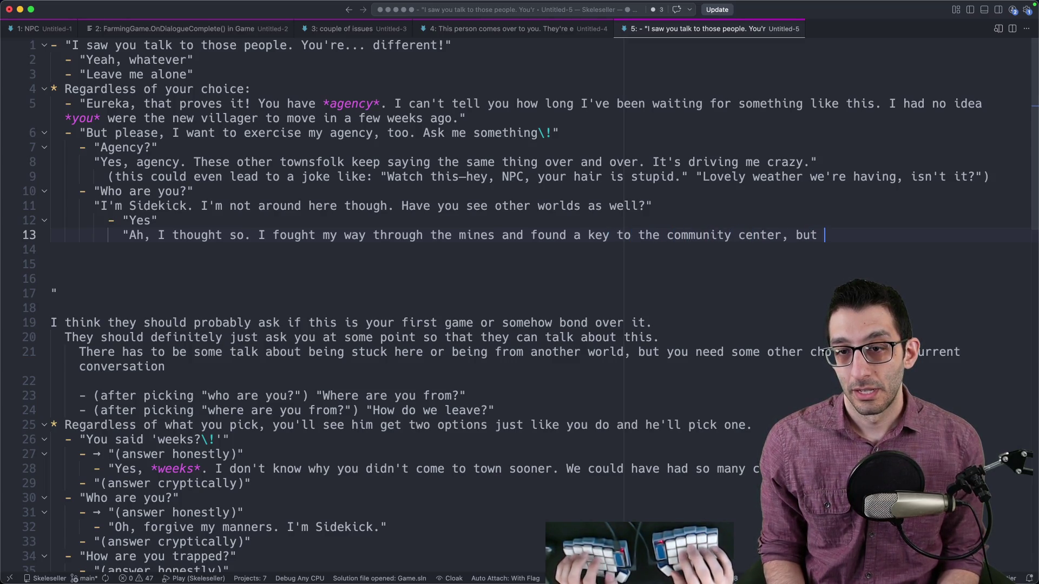
{"action": "type", "text": "there's"}
{"action": "key", "text": "BackSpace"}
{"action": "key", "text": "BackSpace"}
{"action": "key", "text": "BackSpace"}
{"action": "type", "text": "ed a second one"}
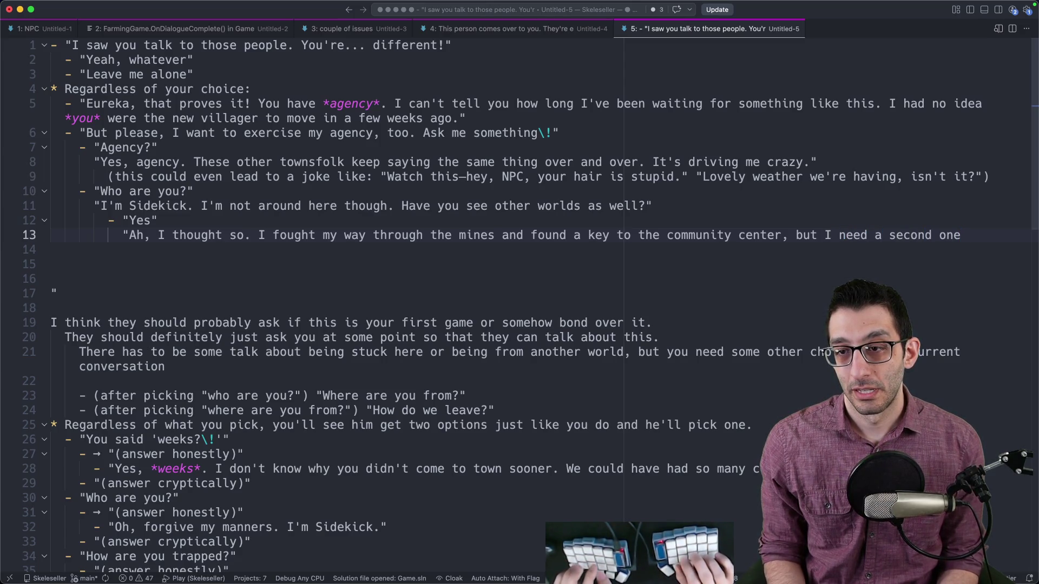
- End the reply with "but I still need to find the other key."
{"action": "key", "text": "BackSpace"}
{"action": "key", "text": "BackSpace"}
{"action": "key", "text": "BackSpace"}
{"action": "type", "text": "key"}
{"action": "key", "text": "alt+Left"}
{"action": "type", "text": "still"}
{"action": "key", "text": "End"}
{"action": "key", "text": "alt+BackSpace"}
{"action": "key", "text": "alt+BackSpace"}
{"action": "key", "text": "alt+BackSpace"}
{"action": "type", "text": "to find the other key.\""}
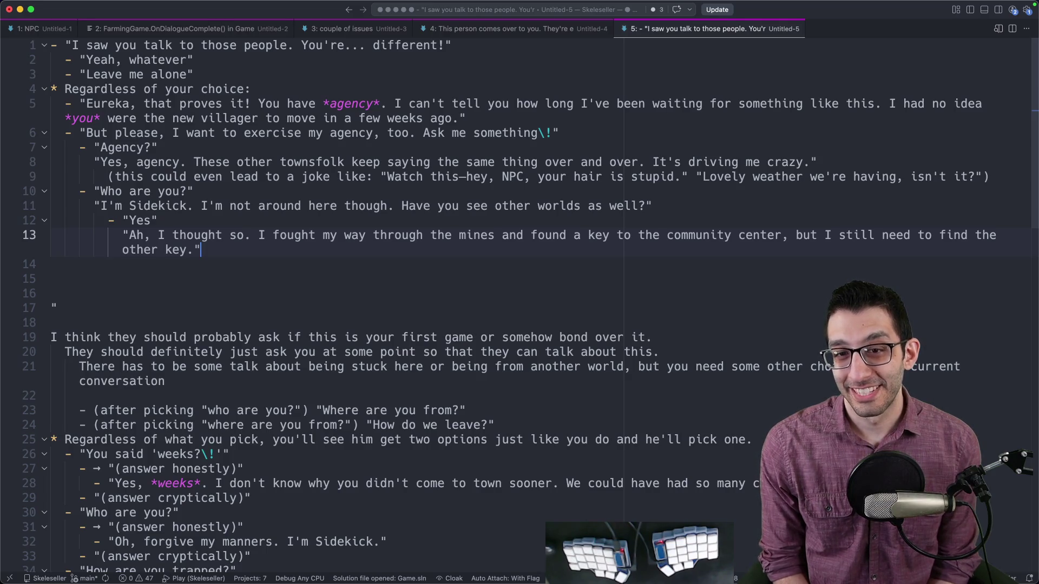
{"action": "left_click_drag", "start_coordinate": [977, 196], "coordinate": [1004, 181]}
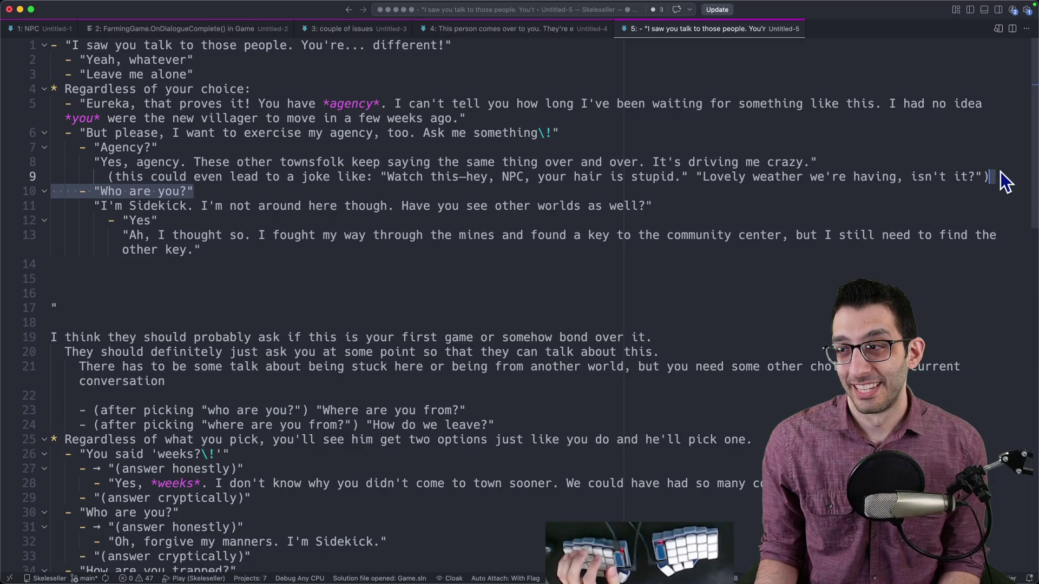
- Append "See? It's just the worst." before the closing parenthesis of the line 9 joke
{"action": "left_click", "coordinate": [997, 177]}
{"action": "key", "text": "Left"}
{"action": "type", "text": "("}
{"action": "key", "text": "BackSpace"}
{"action": "type", "text": "\"See? It's just the worst.\""}
- Step through lines 10–13 to review the Who are you? exchange and Sidekick's replies
{"action": "key", "text": "Down"}
{"action": "key", "text": "Down"}
{"action": "key", "text": "Up"}
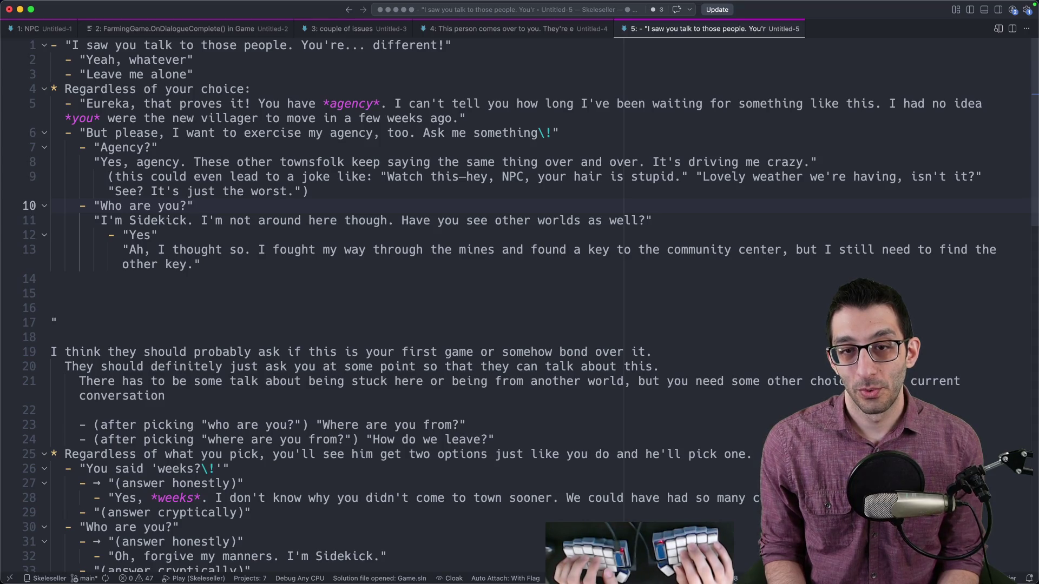
{"action": "key", "text": "Down"}
{"action": "key", "text": "alt+Left"}
{"action": "key", "text": "alt+Left"}
{"action": "key", "text": "shift+alt+Right"}
{"action": "key", "text": "shift+alt+Right"}
{"action": "key", "text": "shift+alt+Right"}
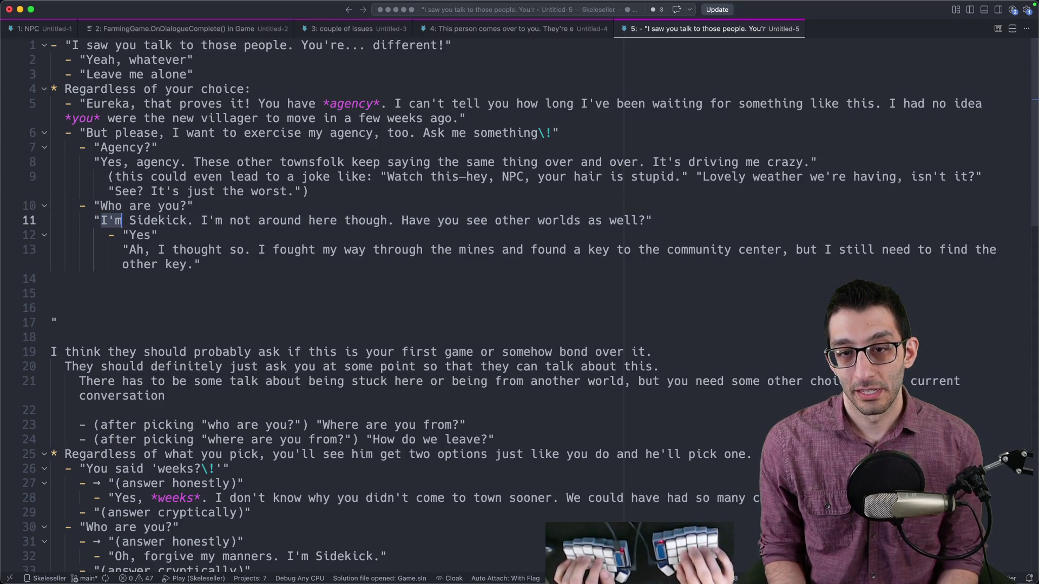
{"action": "key", "text": "alt+Right"}
{"action": "key", "text": "alt+Right"}
{"action": "key", "text": "alt+Right"}
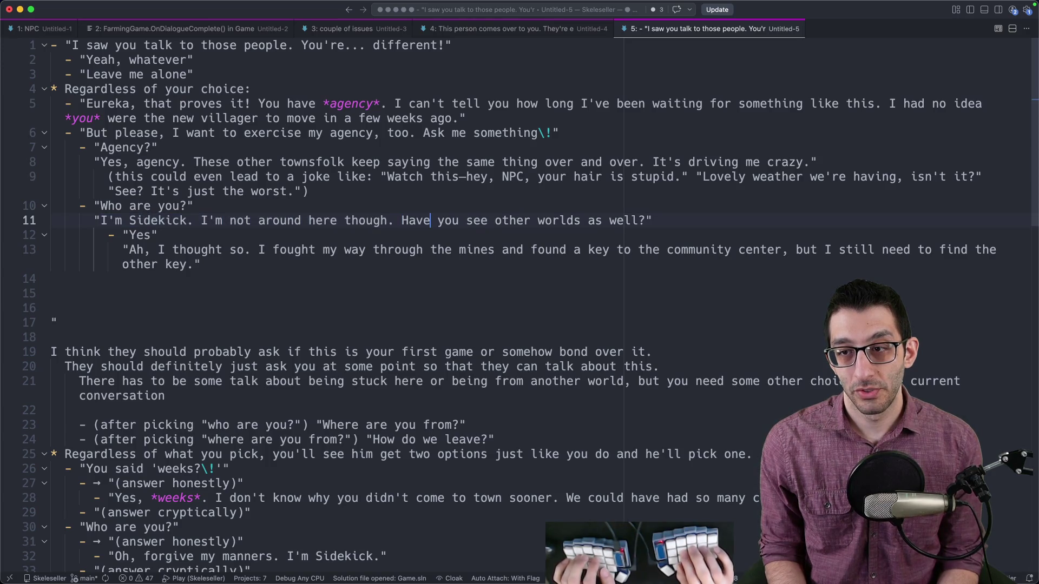
{"action": "key", "text": "shift+super+Left"}
{"action": "key", "text": "Right"}
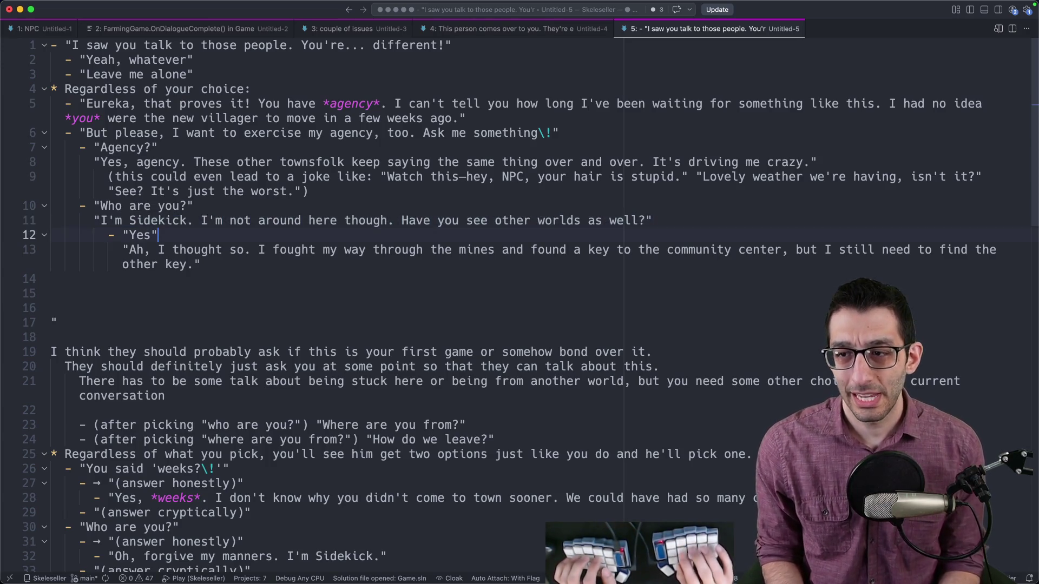
{"action": "key", "text": "shift+super+Left"}
{"action": "key", "text": "Down"}
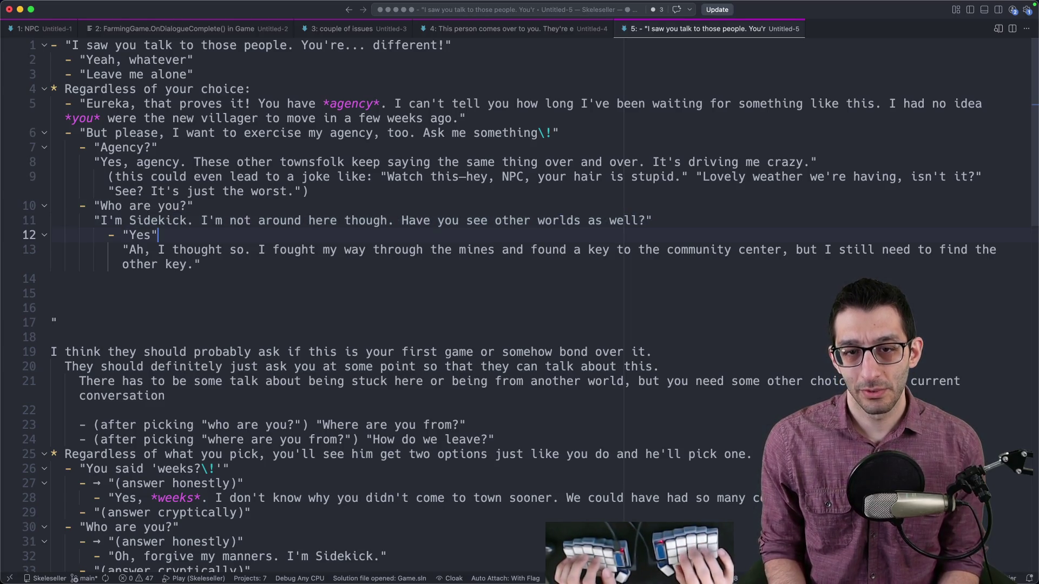
{"action": "key", "text": "Down"}
{"action": "key", "text": "alt+Left"}
{"action": "key", "text": "alt+Left"}
{"action": "key", "text": "alt+Left"}
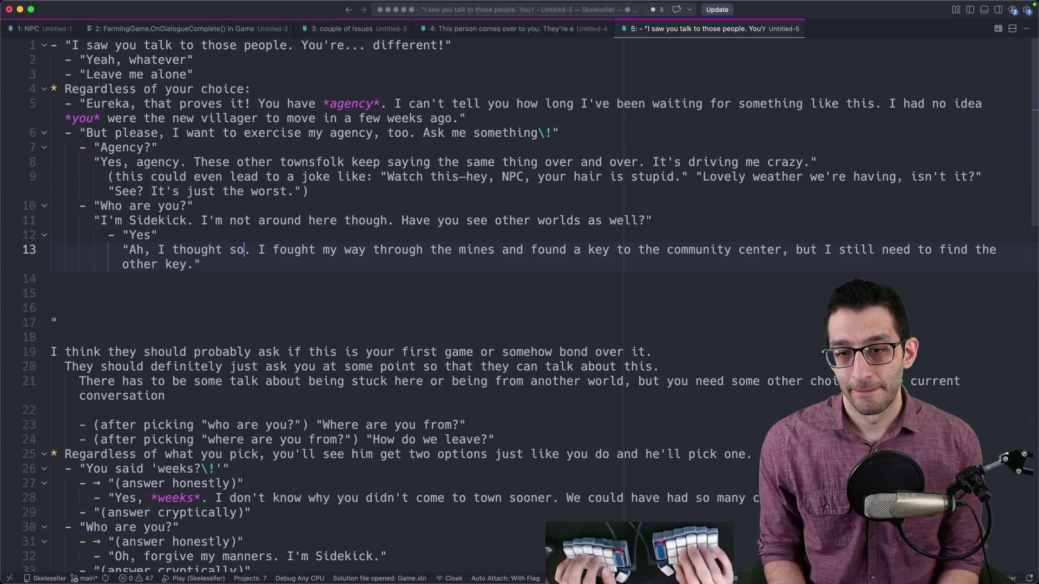
{"action": "scroll", "coordinate": [842, 207], "scroll_direction": "down", "scroll_amount": 5}
- Copy 'Oh, forgive my manners' from line 32 and insert it with a comma before 'I'm Sidekick' on line 11
{"action": "scroll", "coordinate": [841, 208], "scroll_direction": "down", "scroll_amount": 3}
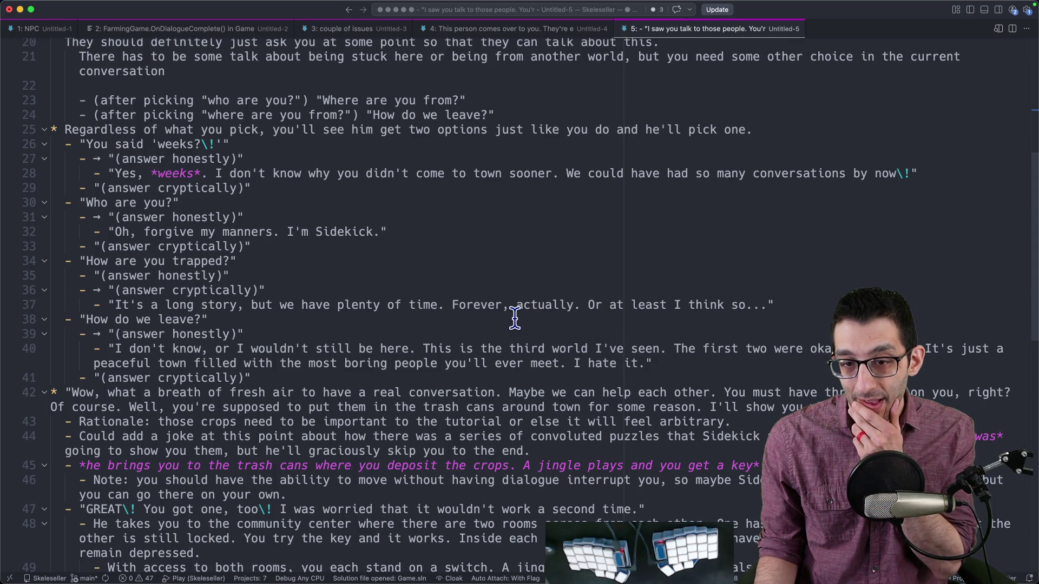
{"action": "scroll", "coordinate": [514, 318], "scroll_direction": "down", "scroll_amount": 2}
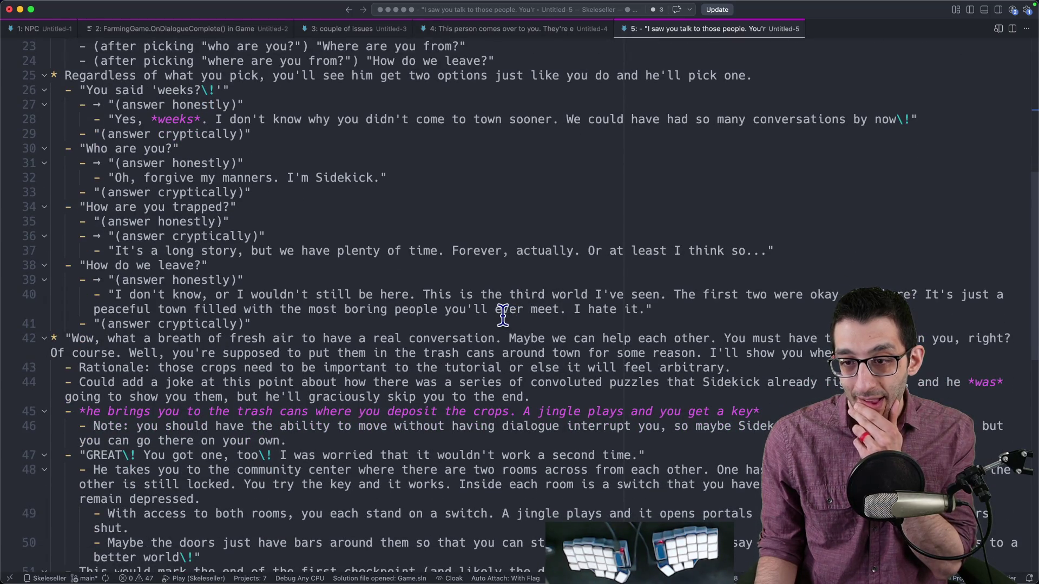
{"action": "scroll", "coordinate": [495, 313], "scroll_direction": "up", "scroll_amount": 4}
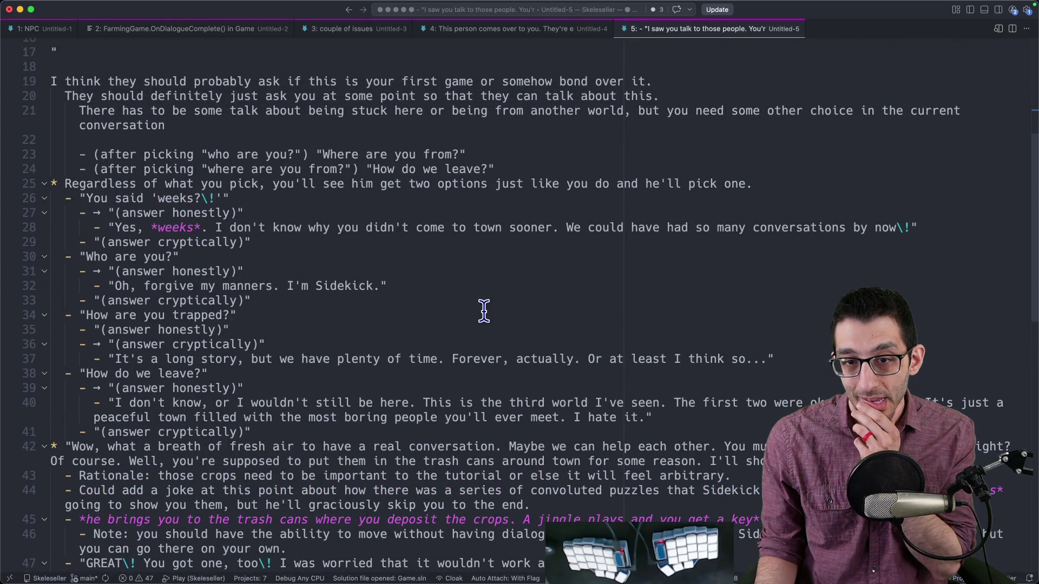
{"action": "scroll", "coordinate": [483, 311], "scroll_direction": "up", "scroll_amount": 10}
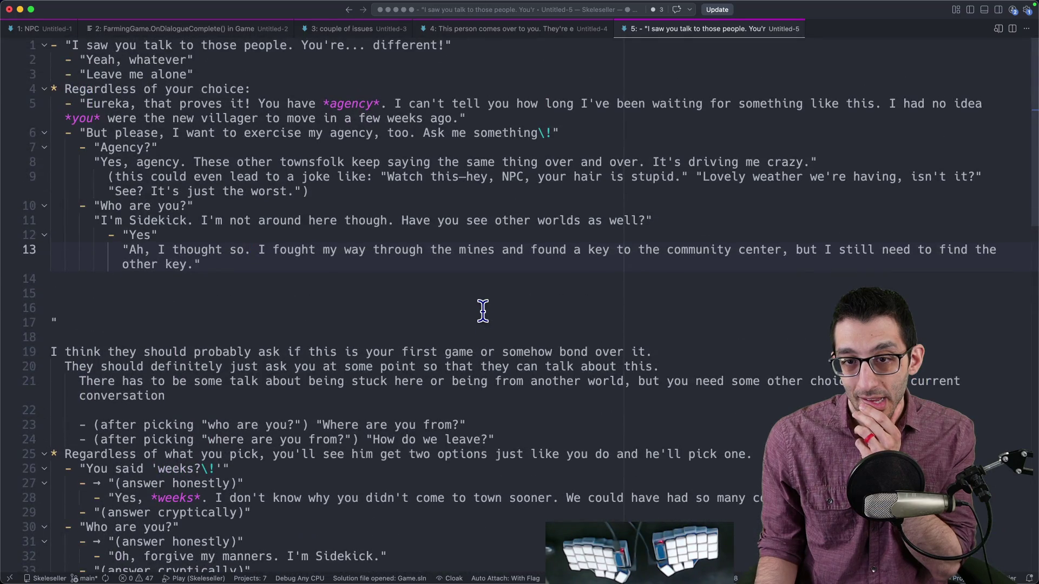
{"action": "scroll", "coordinate": [219, 244], "scroll_direction": "down", "scroll_amount": 10}
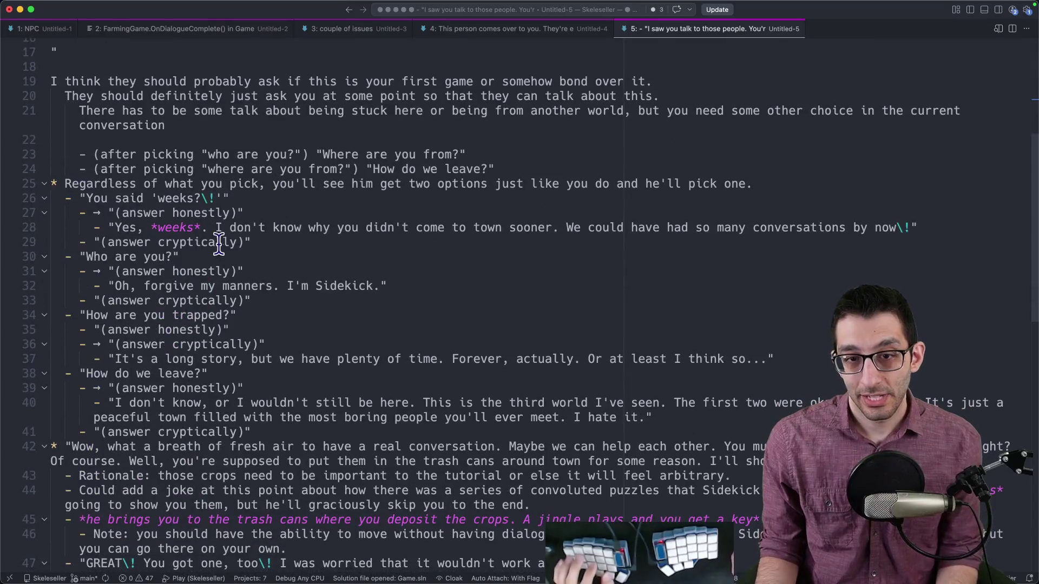
{"action": "left_click_drag", "start_coordinate": [114, 286], "coordinate": [273, 285]}
{"action": "key", "text": "super+c"}
{"action": "scroll", "coordinate": [249, 279], "scroll_direction": "up", "scroll_amount": 4}
{"action": "scroll", "coordinate": [250, 279], "scroll_direction": "up", "scroll_amount": 6}
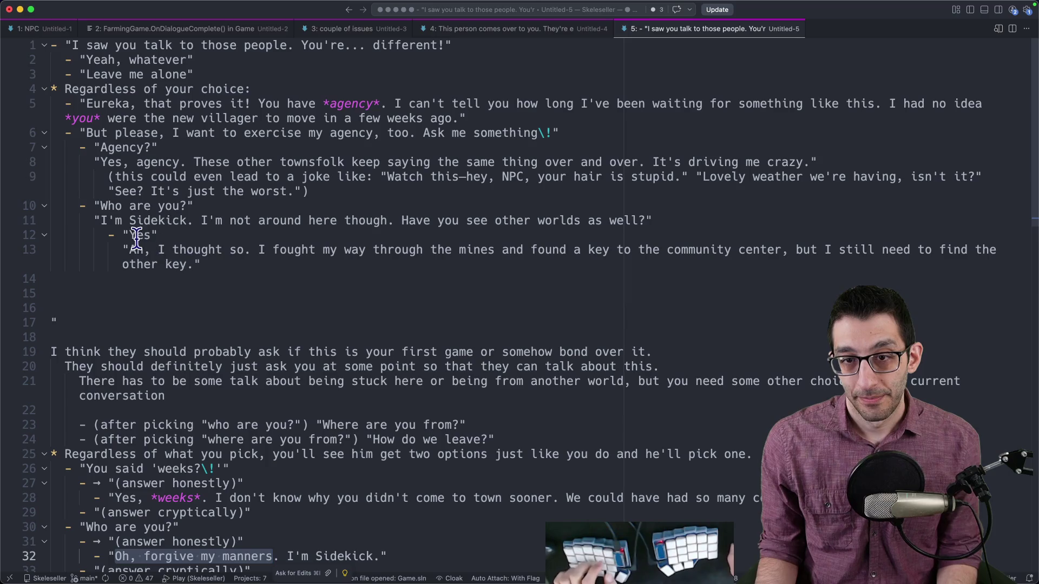
{"action": "left_click", "coordinate": [100, 221]}
{"action": "key", "text": "super+v"}
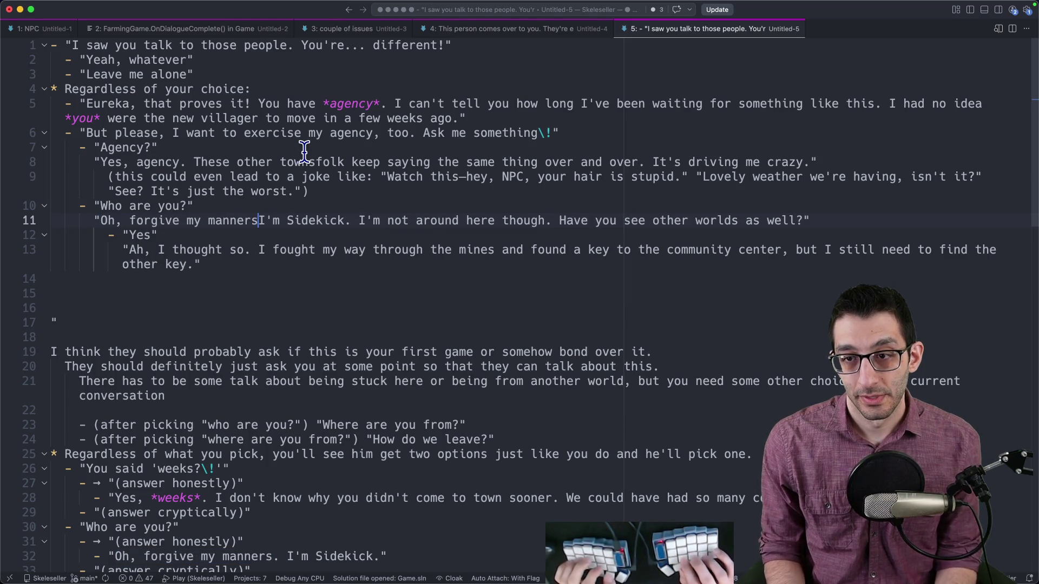
{"action": "type", "text": ","}
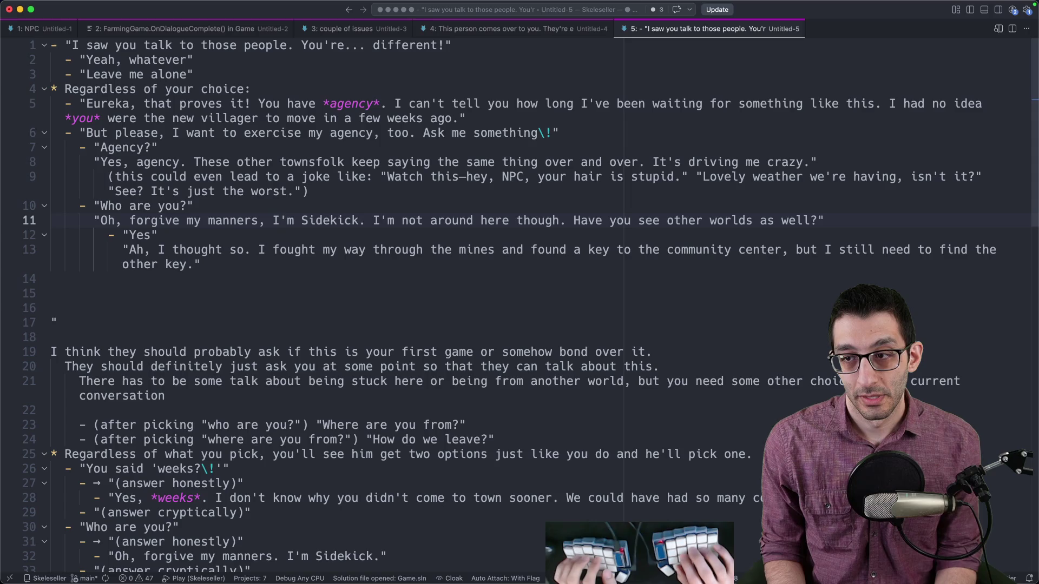
- Correct 'see' to 'seen' in Sidekick's 'Have you seen other worlds' question
{"action": "left_click", "coordinate": [810, 220]}
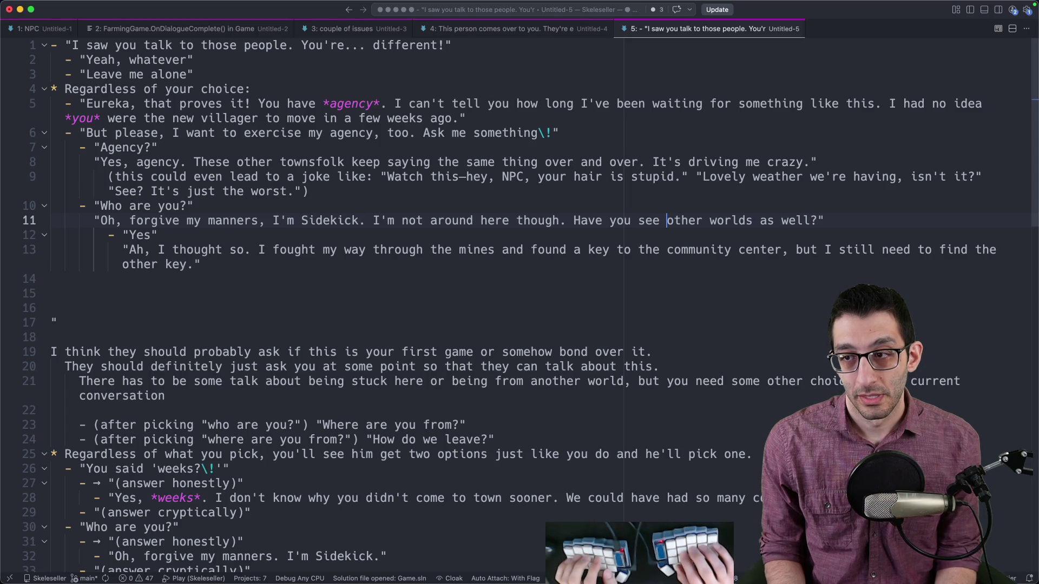
{"action": "key", "text": "Left"}
{"action": "type", "text": "n"}
{"action": "key", "text": "Down"}
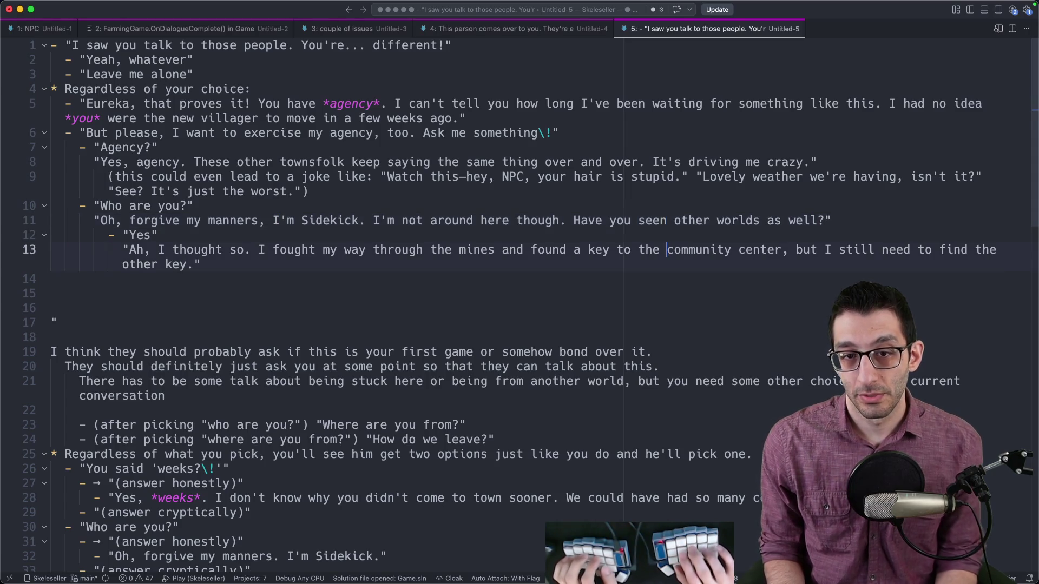
- Insert 'here' after 'mines' in Sidekick's line 13 reply
{"action": "left_click", "coordinate": [588, 249]}
{"action": "left_click", "coordinate": [502, 249]}
{"action": "type", "text": "here"}
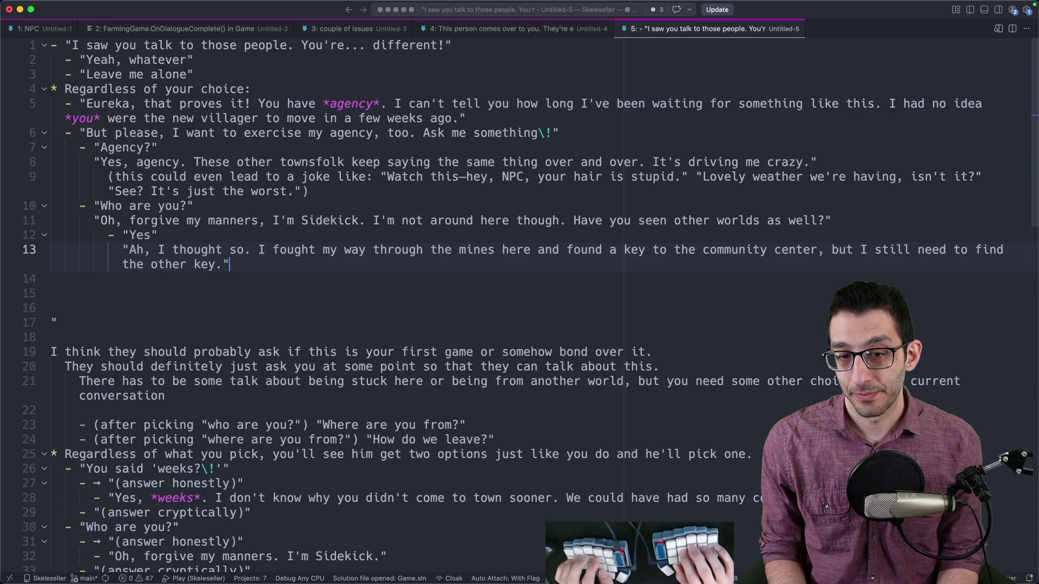
{"action": "key", "text": "Return"}
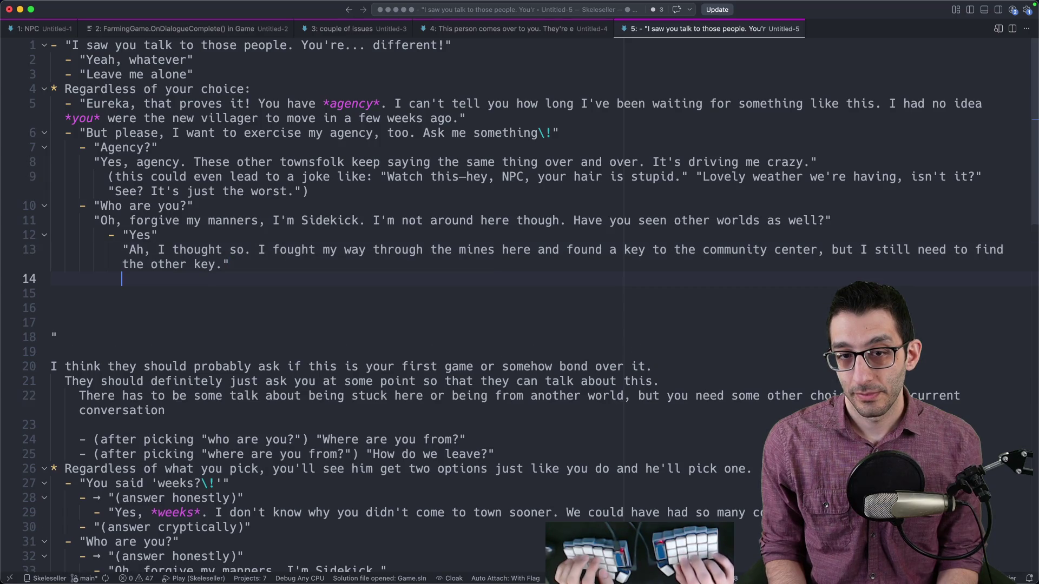
- Append 'Have you managed to grow anything on that farm yet?' to line 13 and start a new line below
{"action": "left_click", "coordinate": [227, 264]}
{"action": "type", "text": "Have you man"}
{"action": "type", "text": "aged to grow anything on t"}
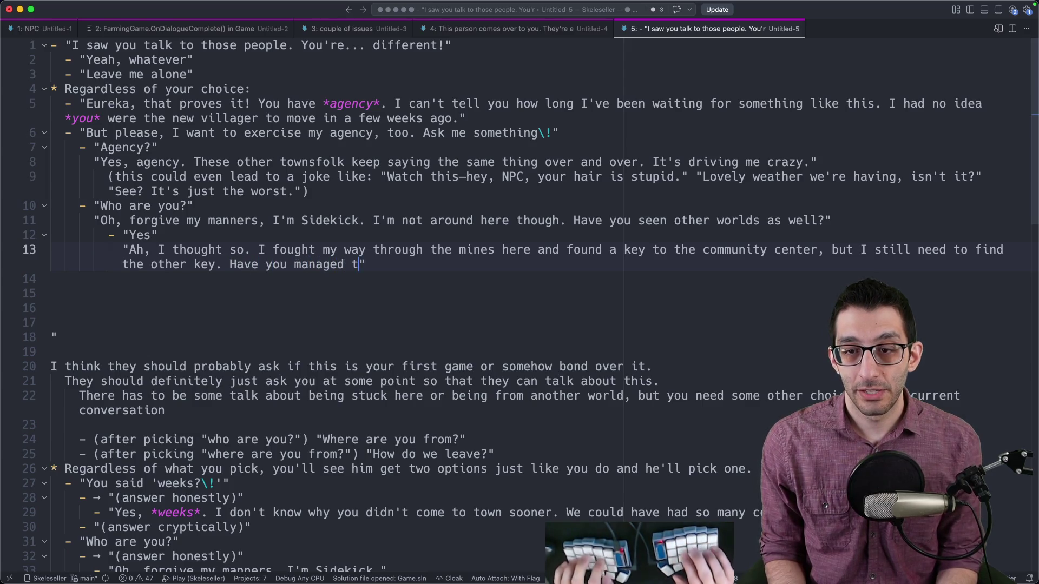
{"action": "type", "text": "hat farm yes"}
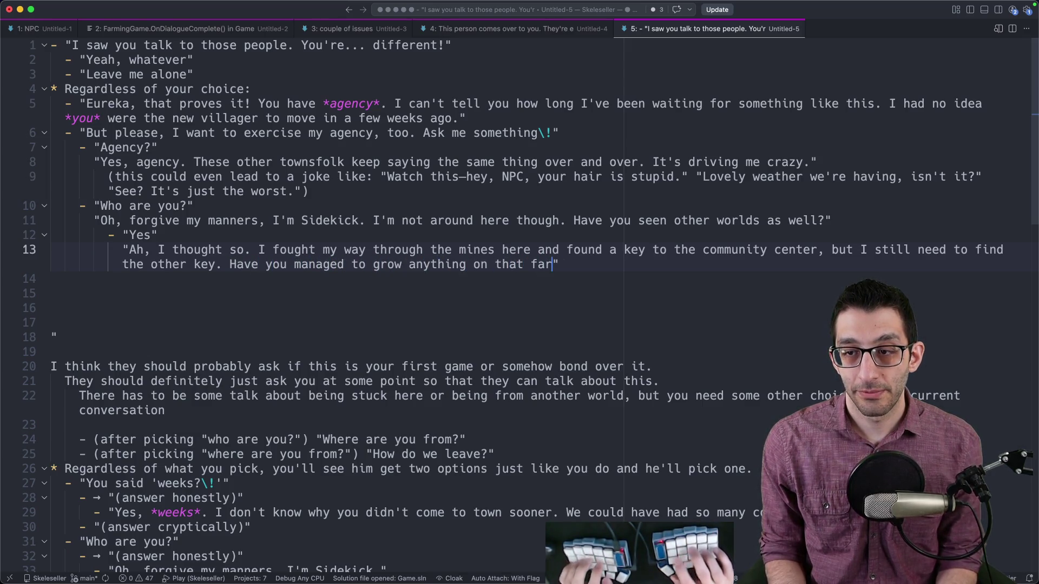
{"action": "type", "text": "t?"}
{"action": "key", "text": "Right"}
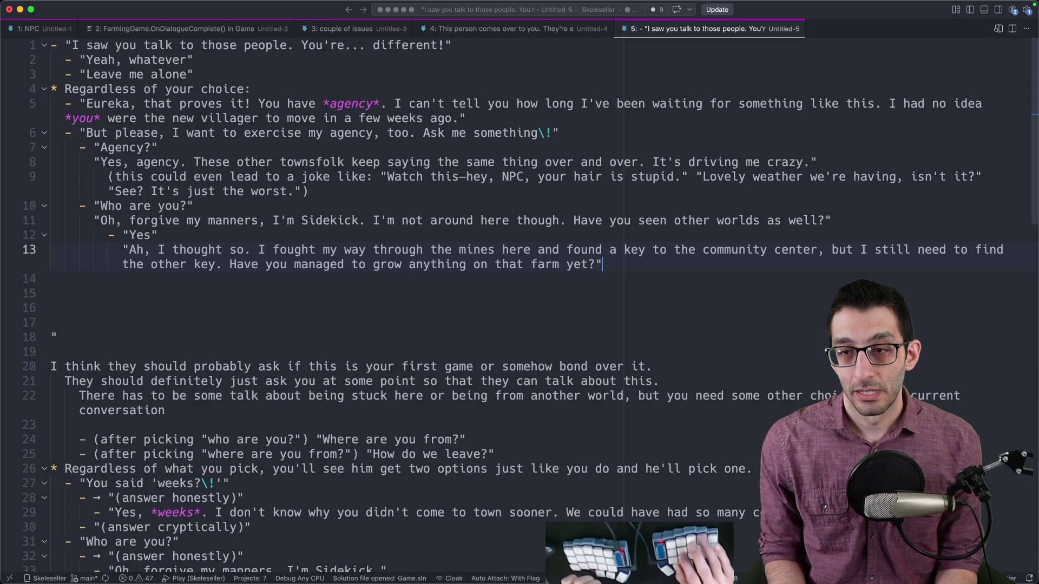
{"action": "key", "text": "Return"}
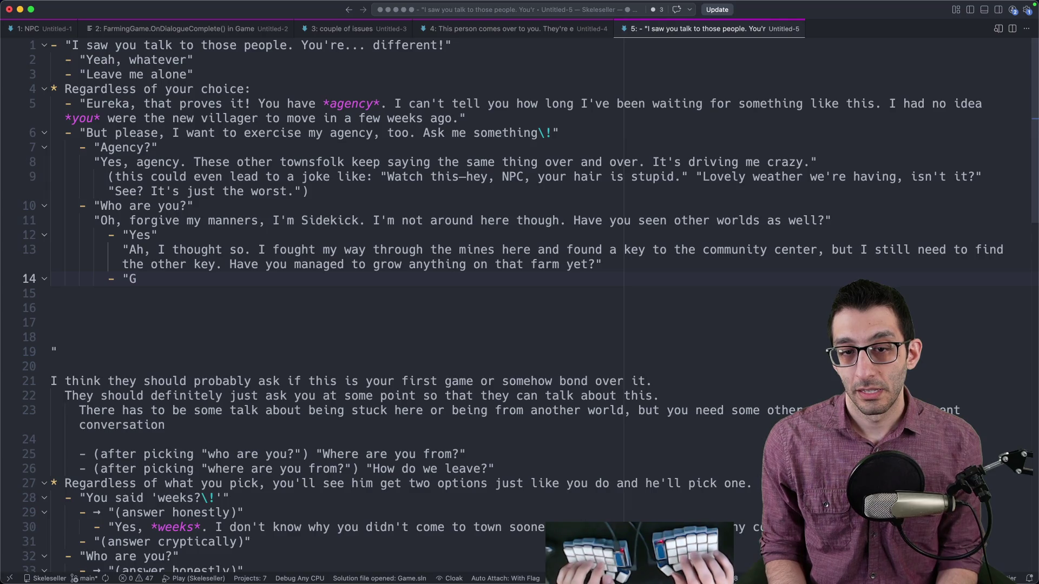
- Add the 'Check THIS out' option with the stage direction '*you take out the strawberry*'
{"action": "type", "text": "Check THIS out"}
{"action": "type", "text": "\""}
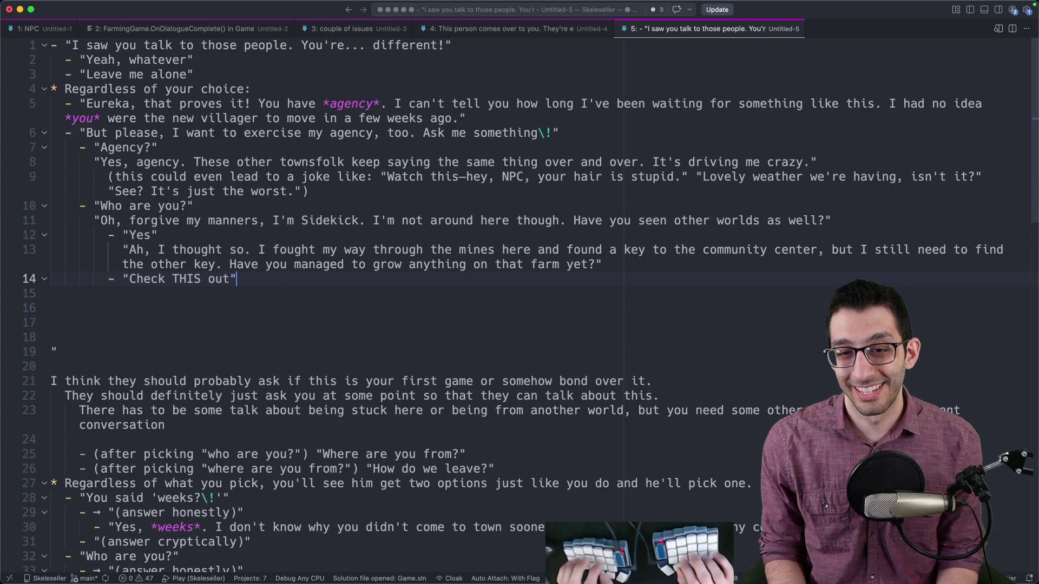
{"action": "key", "text": "Return"}
{"action": "type", "text": "*y"}
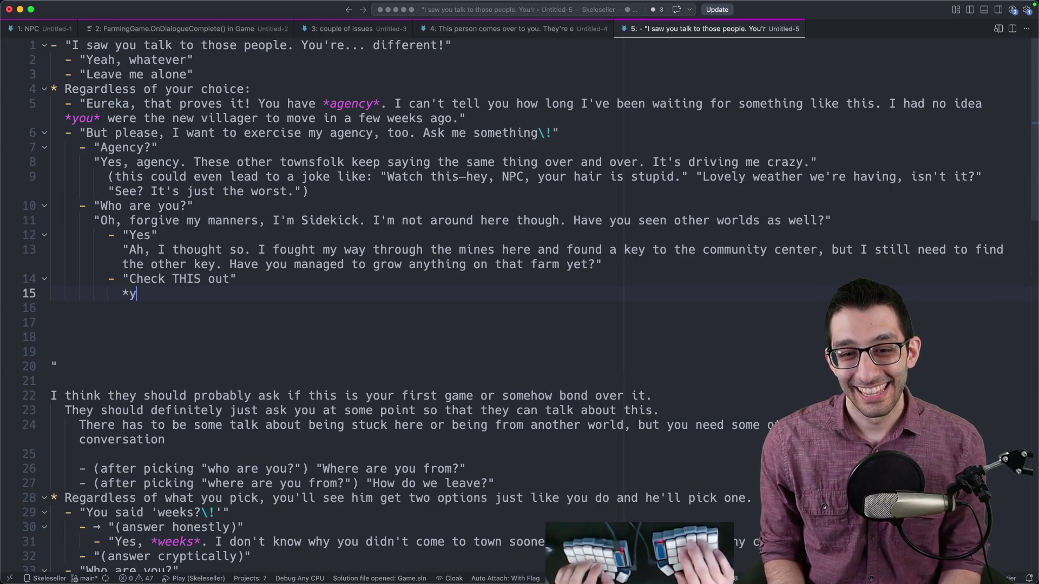
{"action": "type", "text": "ou take out the strawberry*"}
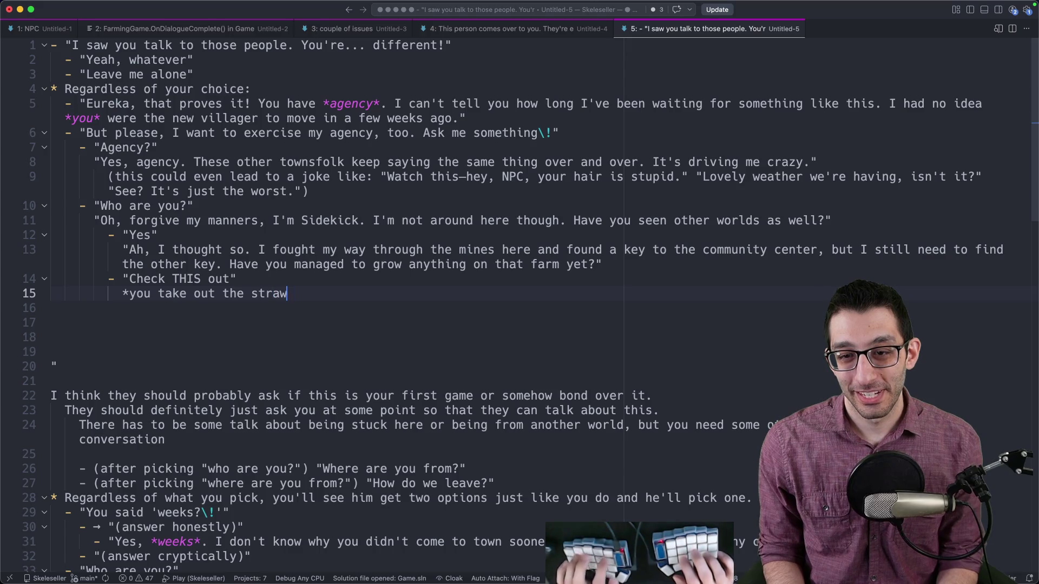
{"action": "key", "text": "Return"}
{"action": "key", "text": "Return"}
{"action": "key", "text": "BackSpace"}
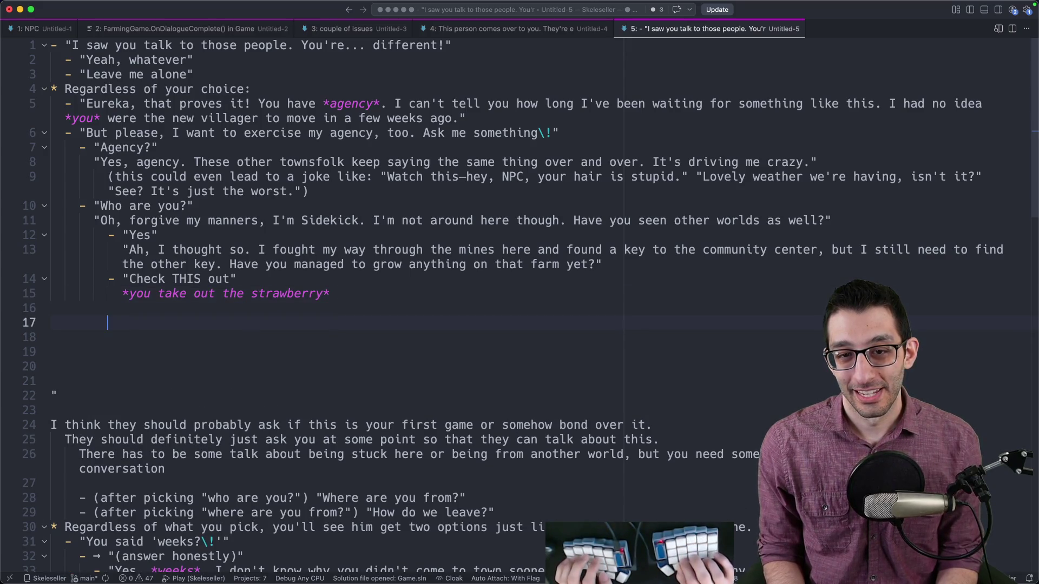
- Write Sidekick's reply 'GADZOOKS! That's the biggest strawberry I've ever seen!' below the stage direction
{"action": "type", "text": "\"That'"}
{"action": "key", "text": "alt+BackSpace"}
{"action": "type", "text": "GAZOOKS"}
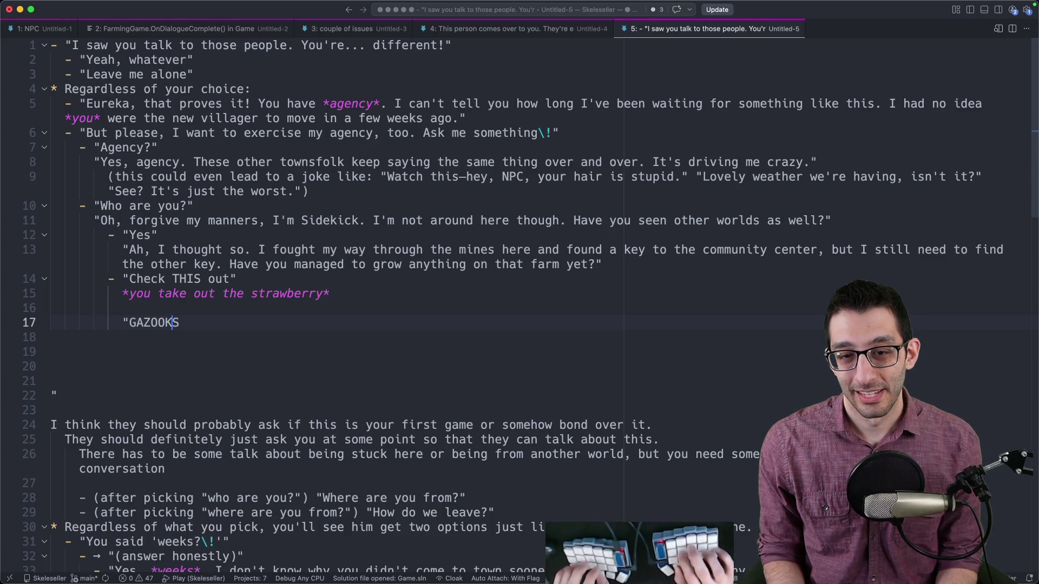
{"action": "key", "text": "Left"}
{"action": "type", "text": "DZOOKS!"}
{"action": "type", "text": " That's"}
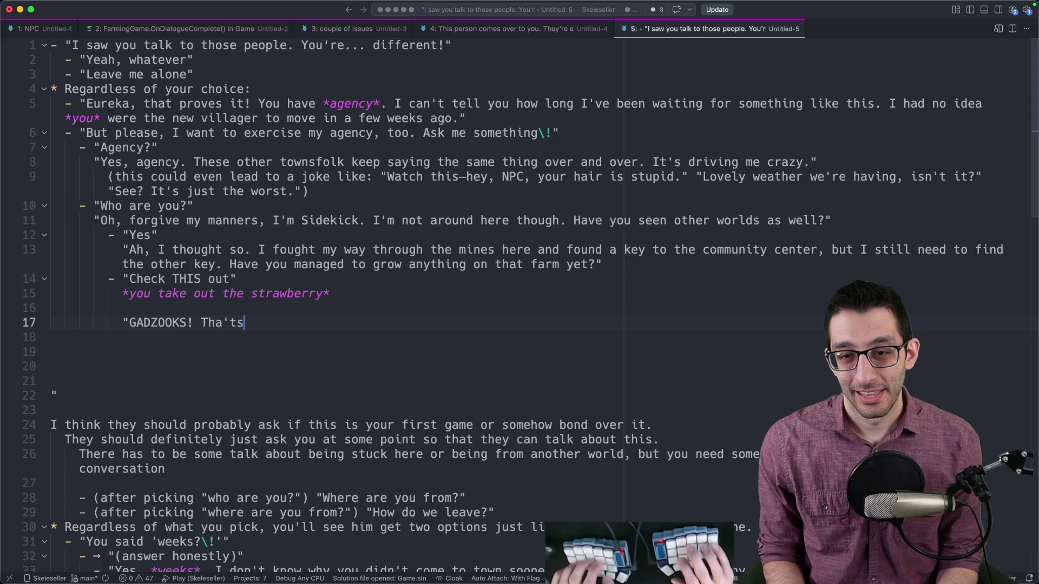
{"action": "key", "text": "BackSpace"}
{"action": "key", "text": "BackSpace"}
{"action": "key", "text": "BackSpace"}
{"action": "type", "text": "t's the beg"}
{"action": "key", "text": "BackSpace"}
{"action": "key", "text": "BackSpace"}
{"action": "type", "text": "iggest strawberry I've ever seen!"}
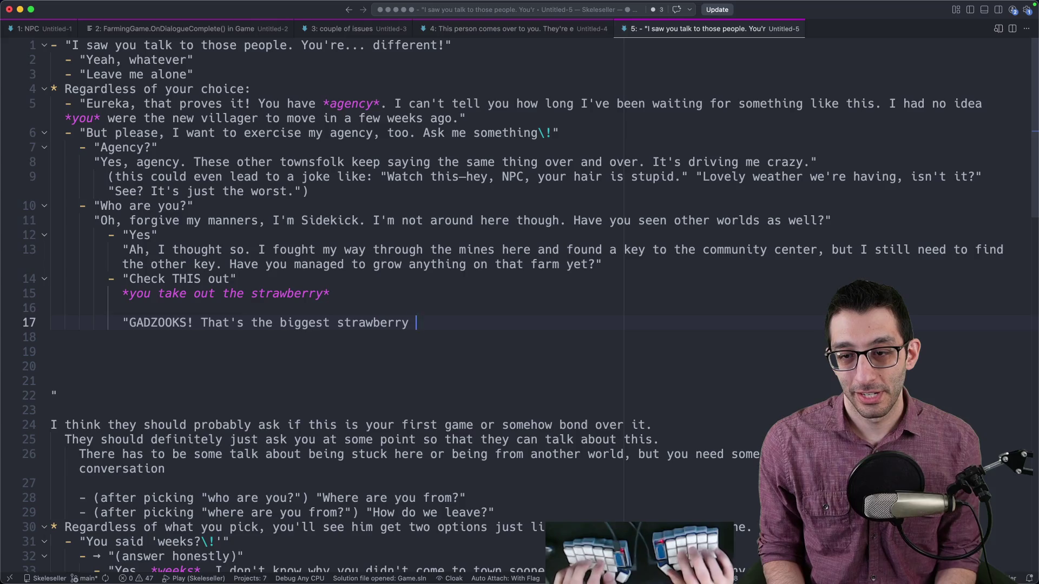
{"action": "scroll", "coordinate": [444, 149], "scroll_direction": "down", "scroll_amount": 5}
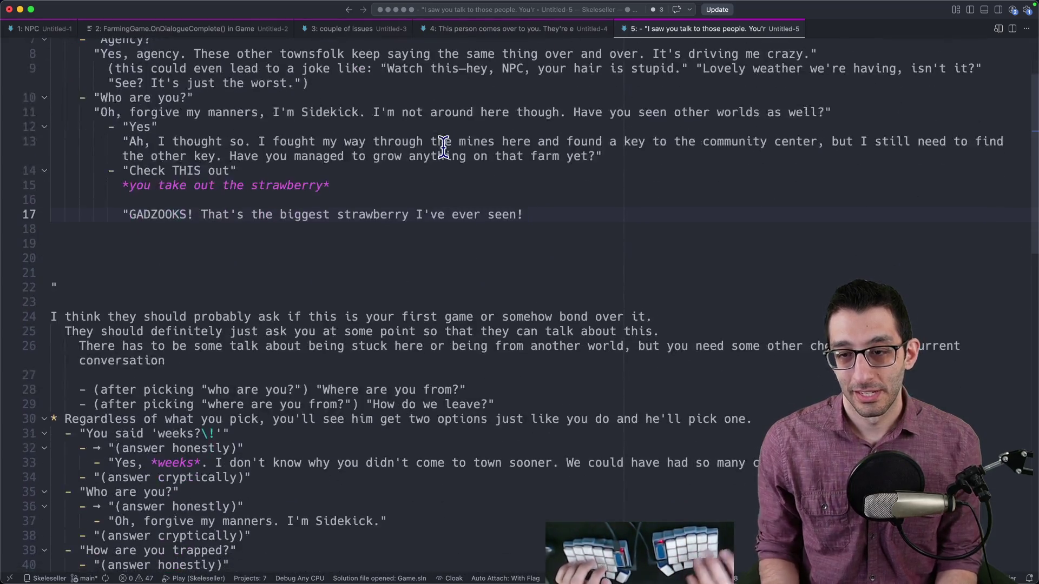
{"action": "key", "text": "super+Tab"}
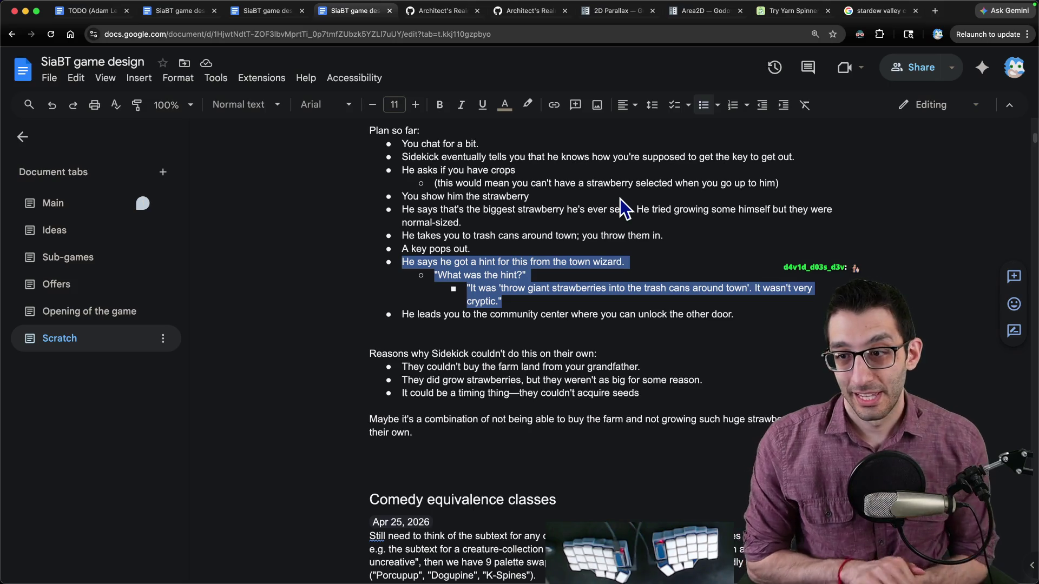
{"action": "key", "text": "super+Tab"}
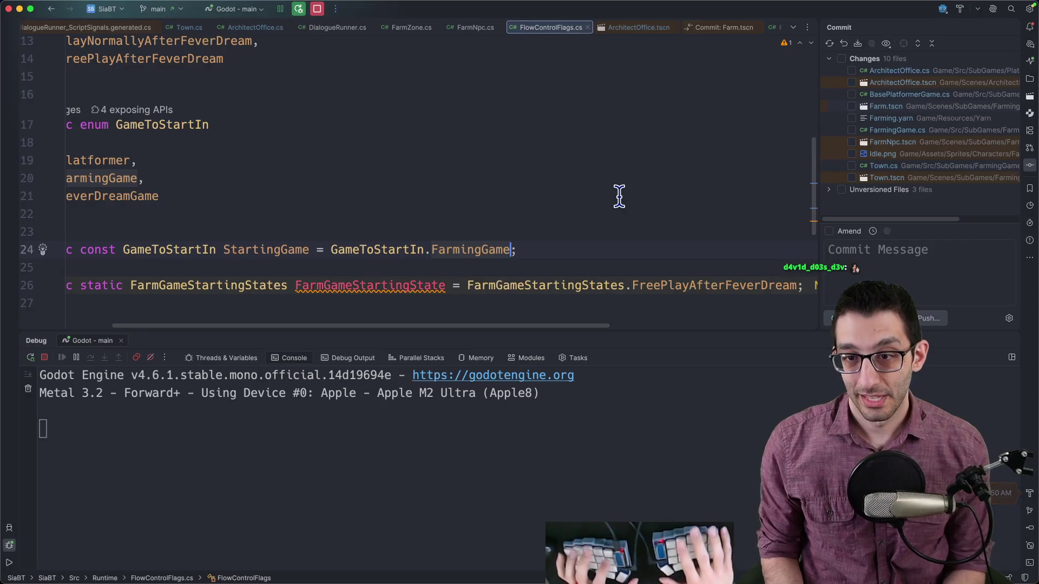
{"action": "key", "text": "super+Tab"}
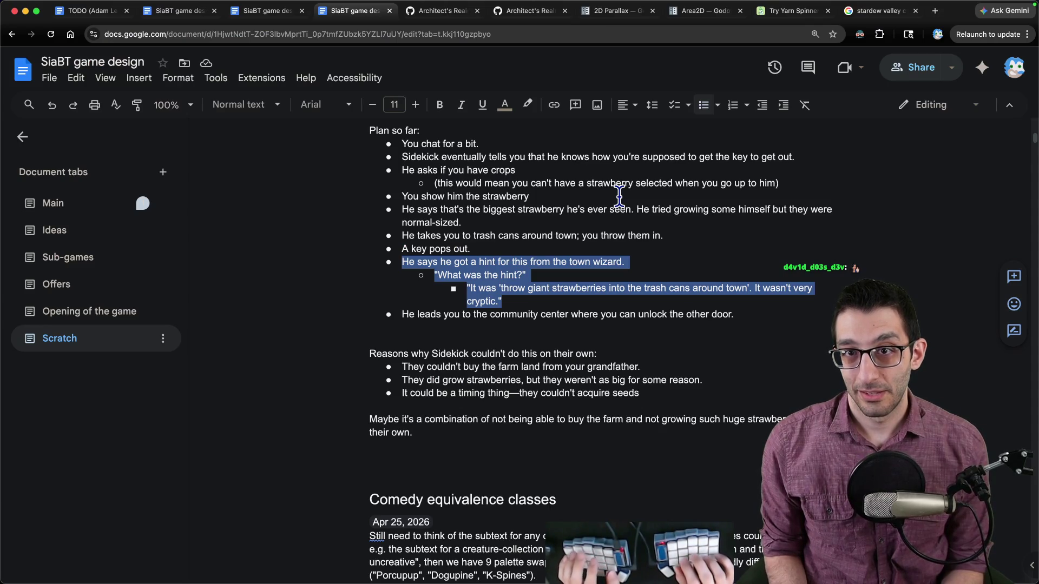
{"action": "key", "text": "super+Tab"}
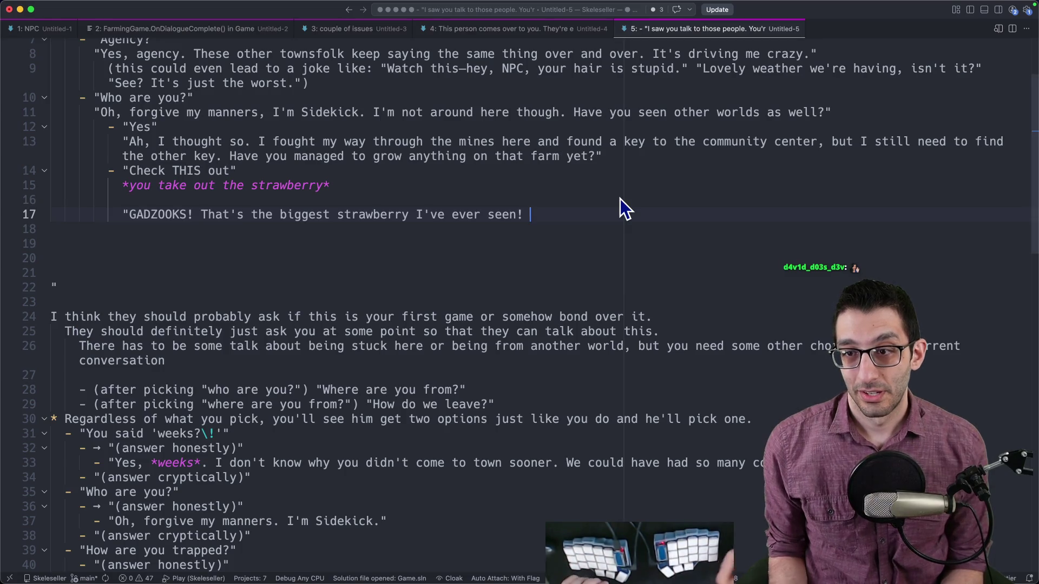
{"action": "scroll", "coordinate": [620, 199], "scroll_direction": "up", "scroll_amount": 4}
- Replace the trailing space after 'seen!' with a closing quote on the GADZOOKS line
{"action": "key", "text": "BackSpace"}
{"action": "type", "text": "\""}
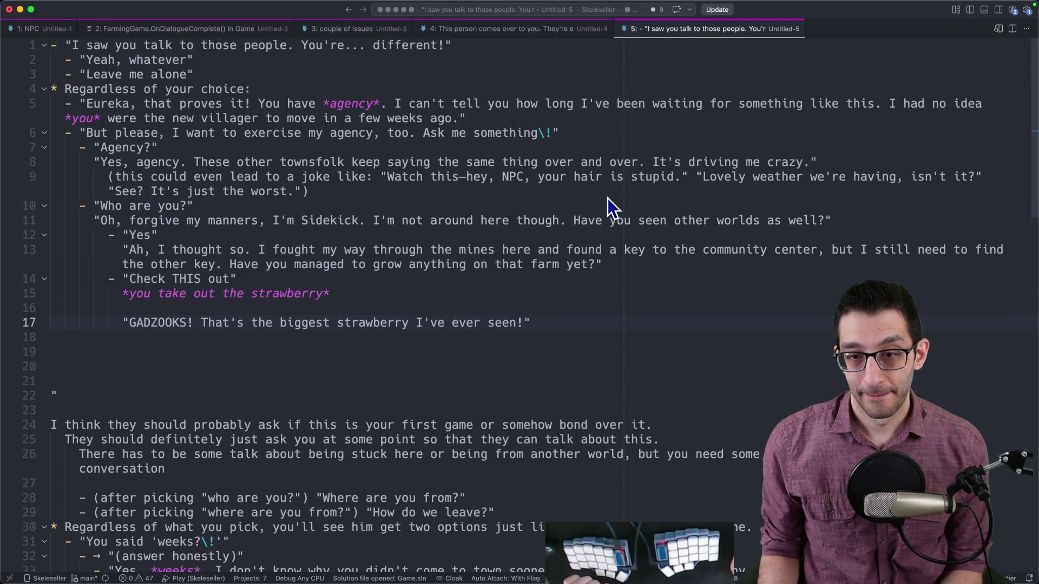
{"action": "mouse_move", "coordinate": [96, 220]}
{"action": "left_mouse_down"}
{"action": "mouse_move", "coordinate": [654, 224]}
{"action": "mouse_move", "coordinate": [209, 235]}
{"action": "mouse_move", "coordinate": [242, 262]}
{"action": "mouse_move", "coordinate": [816, 254]}
{"action": "left_mouse_up"}
- Change 'the other key' to 'a second key' in Sidekick's line 13 reply
{"action": "left_click_drag", "start_coordinate": [139, 265], "coordinate": [272, 265]}
{"action": "left_click", "coordinate": [142, 265]}
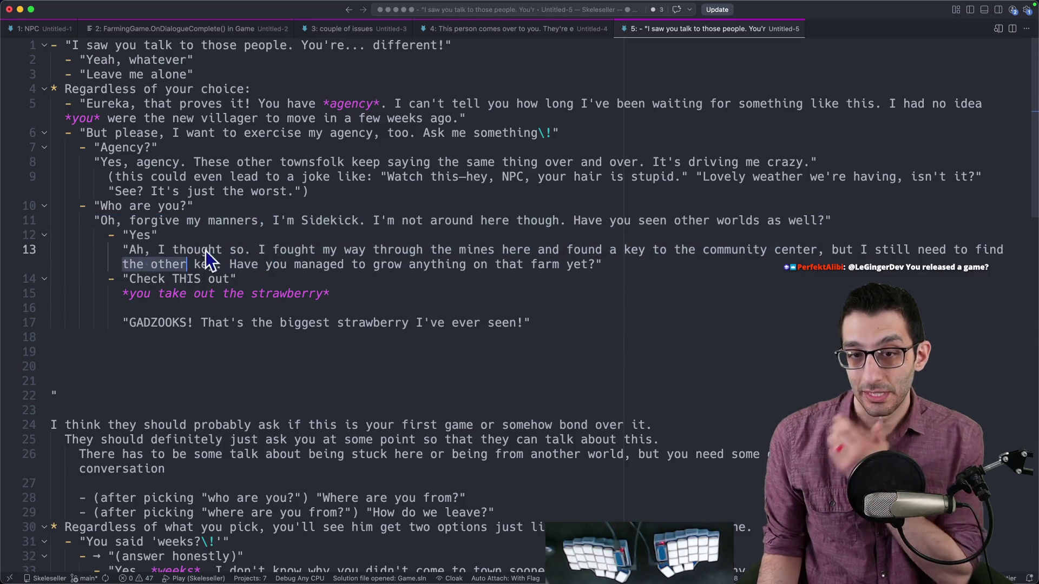
{"action": "key", "text": "alt+BackSpace"}
{"action": "key", "text": "alt+Delete"}
{"action": "type", "text": "a second"}
- Step down through the strawberry lines to GADZOOKS and bring up the Google Docs design plan
{"action": "left_click", "coordinate": [537, 264]}
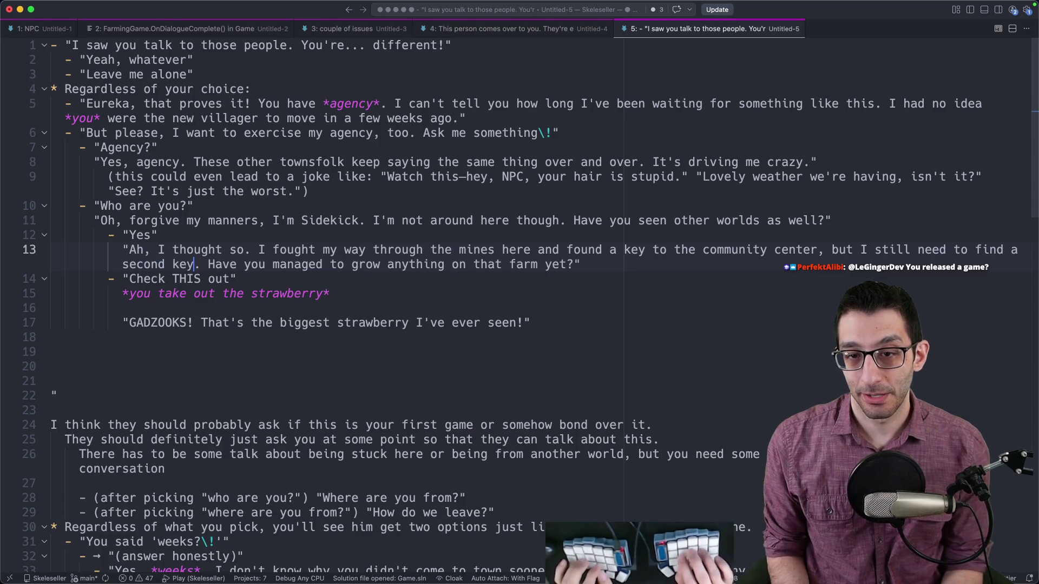
{"action": "left_click", "coordinate": [114, 279]}
{"action": "key", "text": "Down"}
{"action": "key", "text": "Down"}
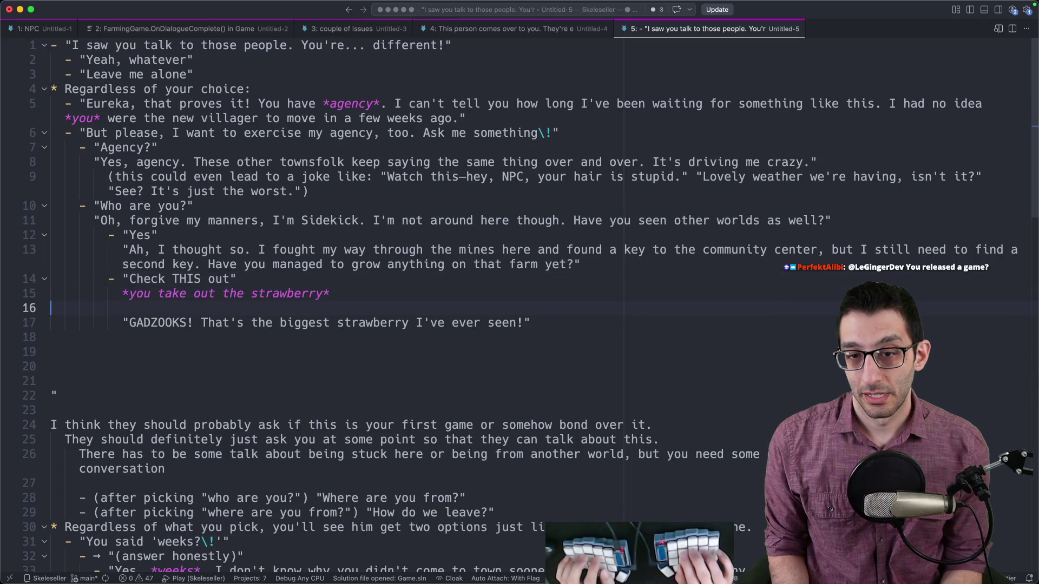
{"action": "left_click", "coordinate": [330, 294]}
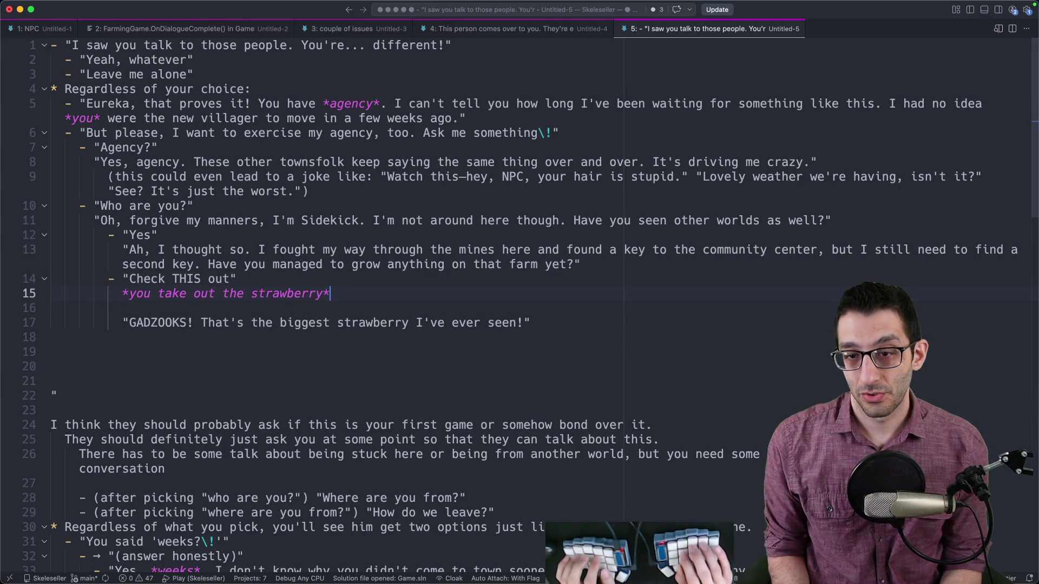
{"action": "key", "text": "Down"}
{"action": "key", "text": "Down"}
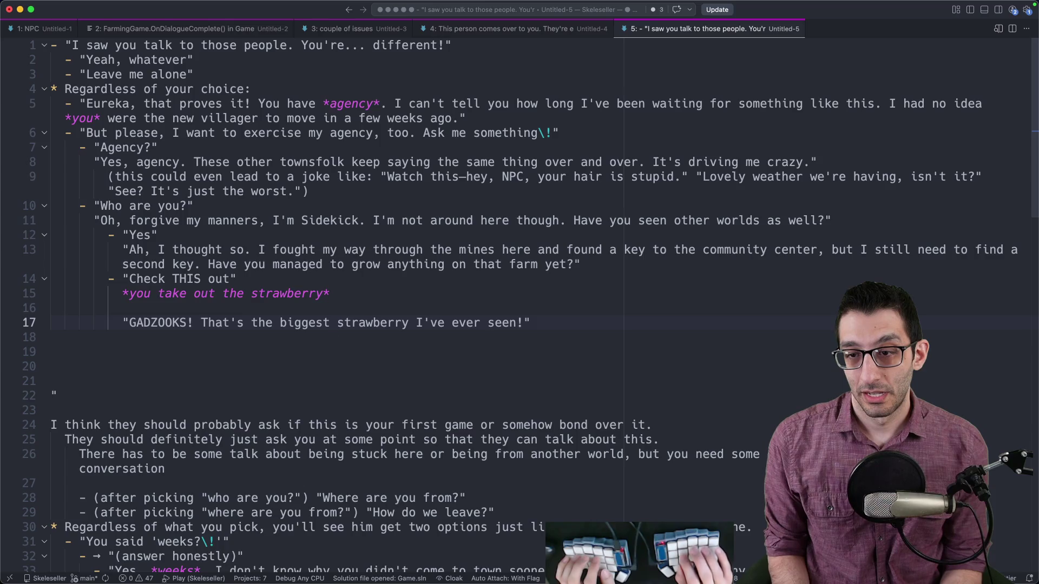
{"action": "scroll", "coordinate": [269, 238], "scroll_direction": "down", "scroll_amount": 3}
{"action": "key", "text": "super+Tab"}
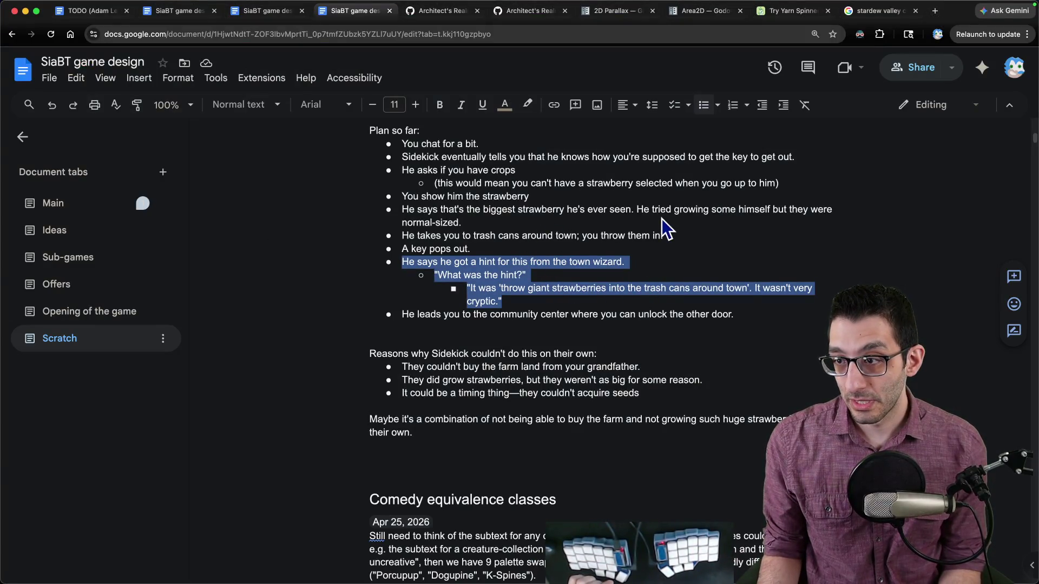
- Append 'I grew some myself behind my house but they were never that big.' to the GADZOOKS line
{"action": "key", "text": "super+Tab"}
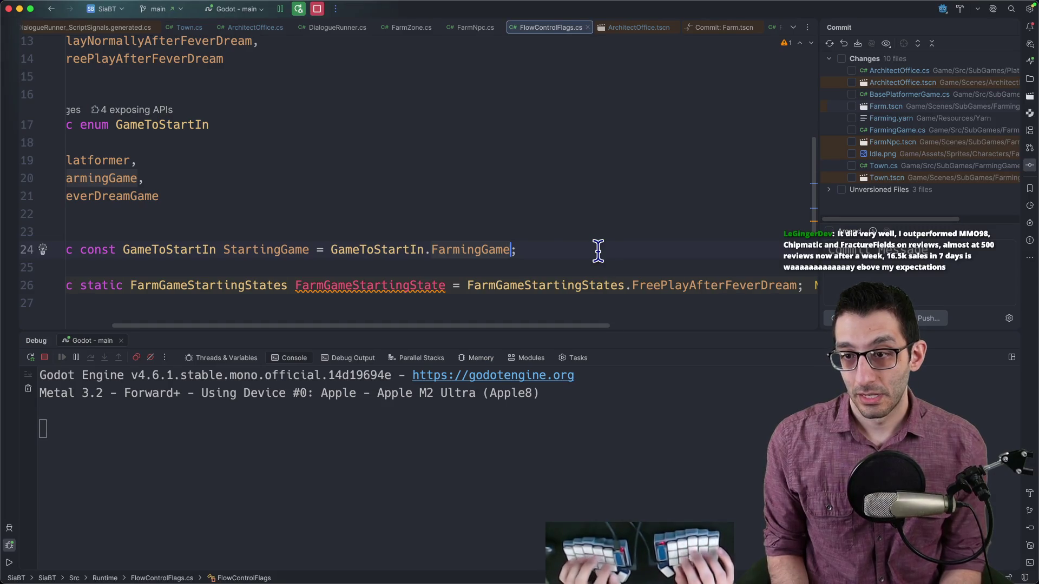
{"action": "key", "text": "super+grave"}
{"action": "type", "text": "I grew "}
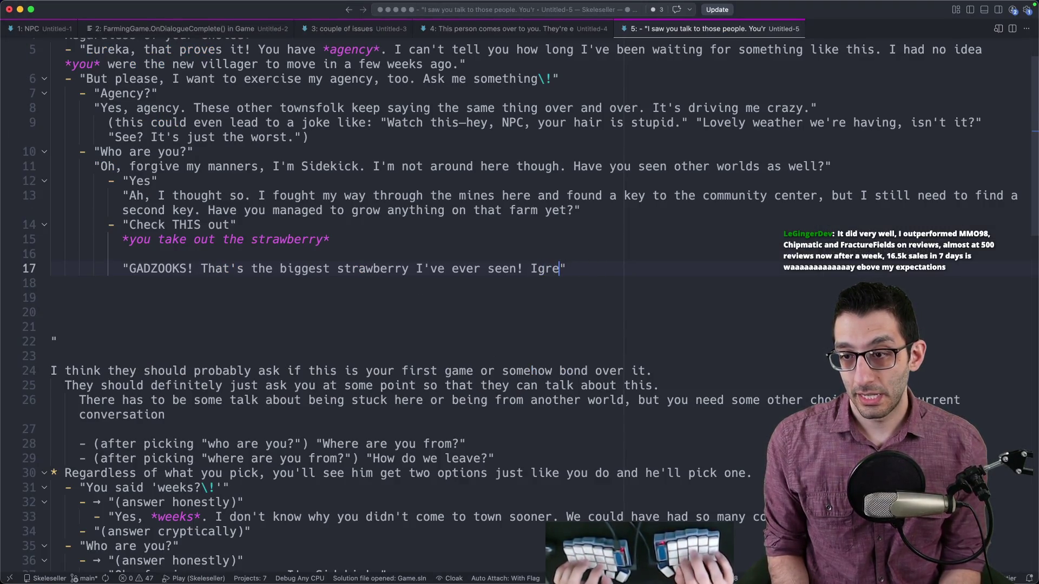
{"action": "type", "text": "some myself "}
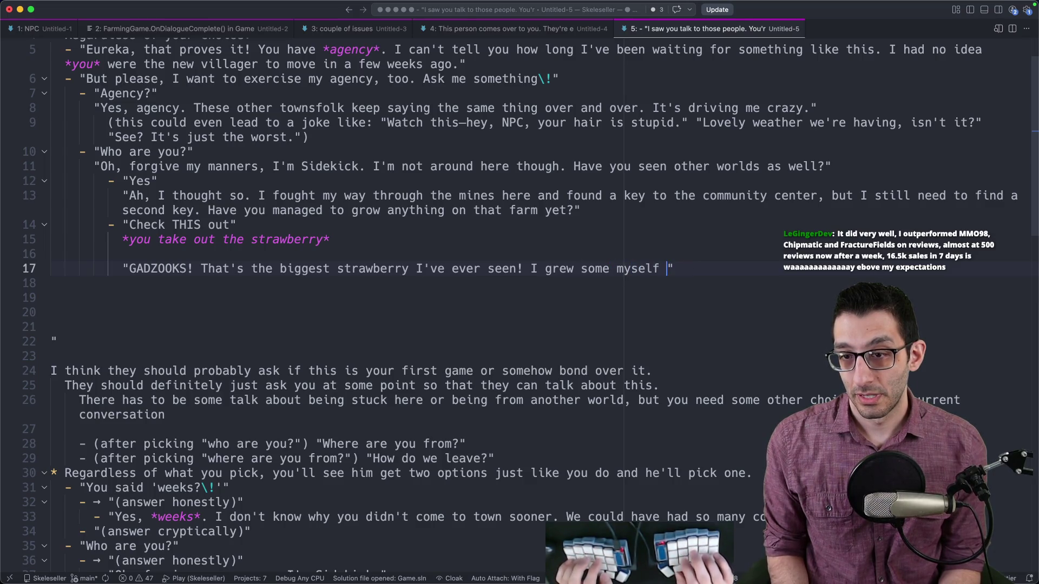
{"action": "type", "text": "behind my house "}
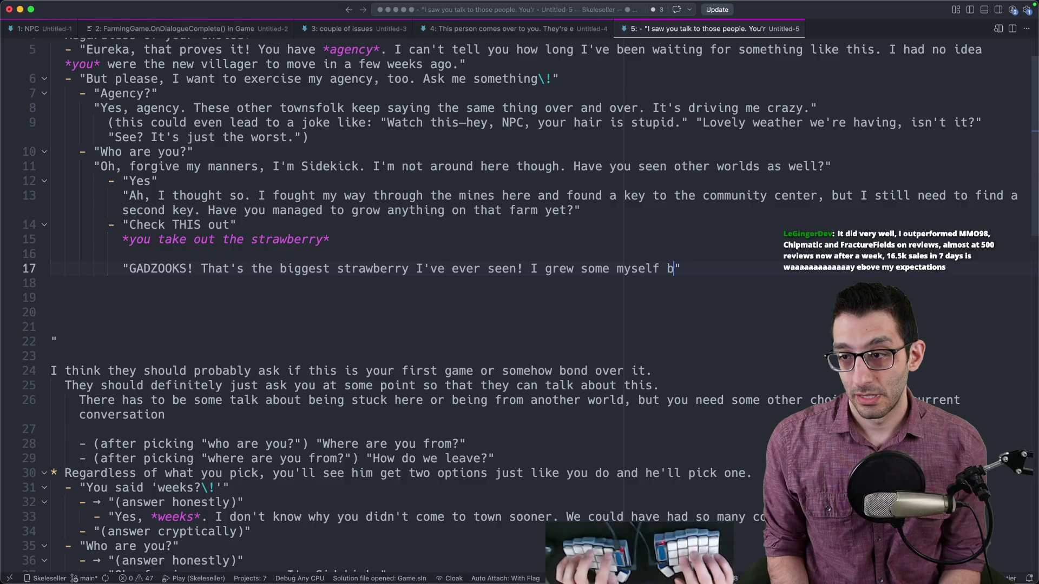
{"action": "type", "text": "but th"}
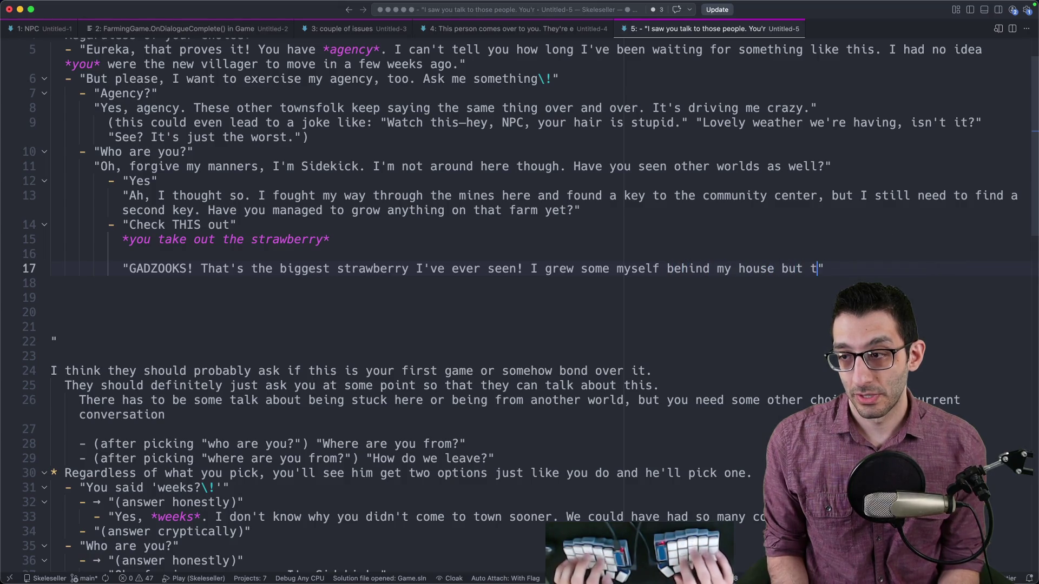
{"action": "type", "text": "ey were never that big."}
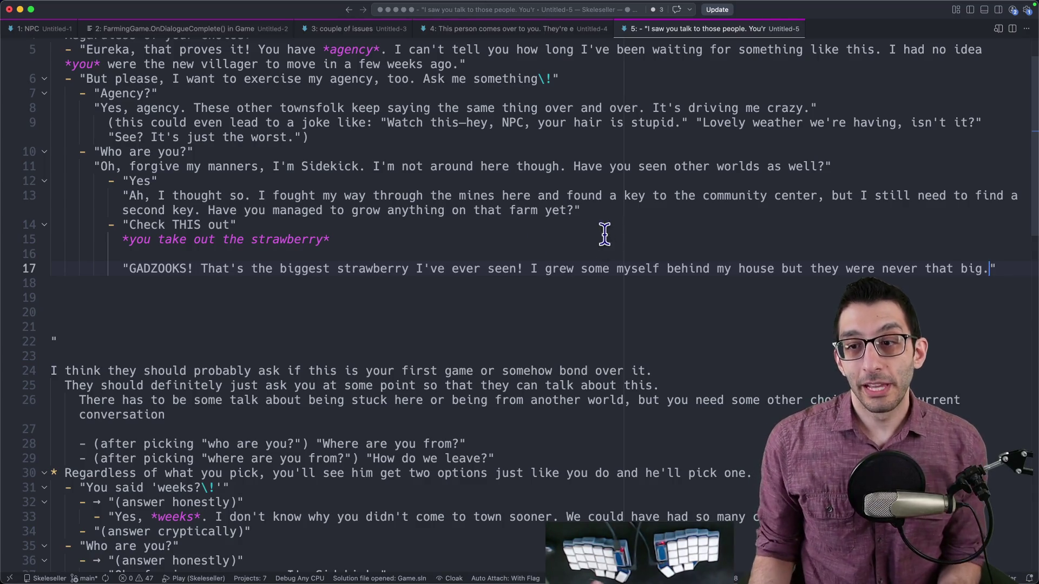
{"action": "left_click_drag", "start_coordinate": [103, 268], "coordinate": [1013, 265]}
{"action": "left_click", "coordinate": [1013, 265]}
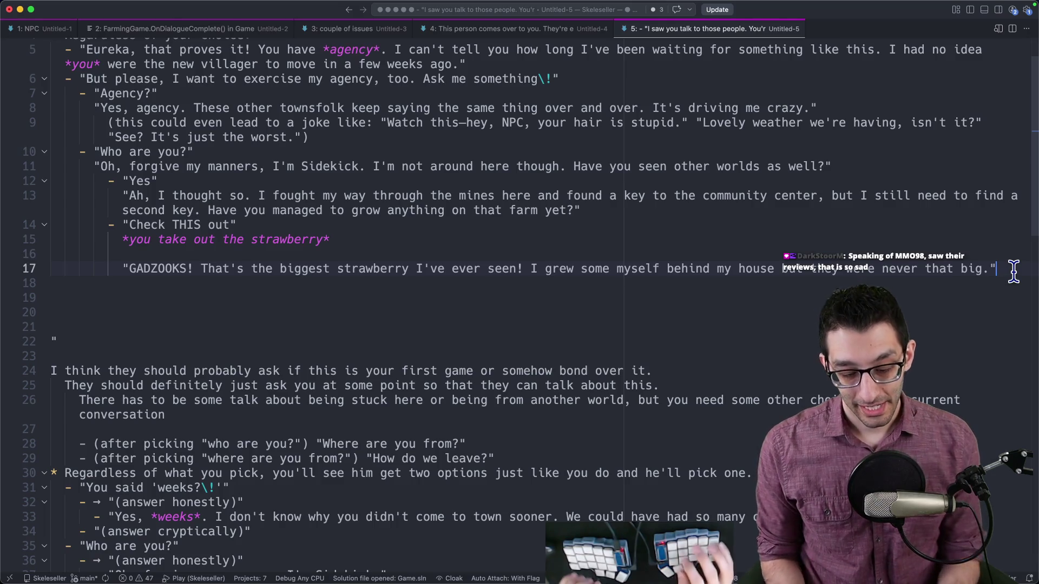
{"action": "key", "text": "super+Tab"}
{"action": "key", "text": "super+t"}
- Search the web for 'stardew valley extended'
{"action": "type", "text": "stawve"}
{"action": "key", "text": "BackSpace"}
{"action": "key", "text": "BackSpace"}
{"action": "key", "text": "BackSpace"}
{"action": "type", "text": "starw"}
{"action": "key", "text": "BackSpace"}
{"action": "type", "text": "dew valley e"}
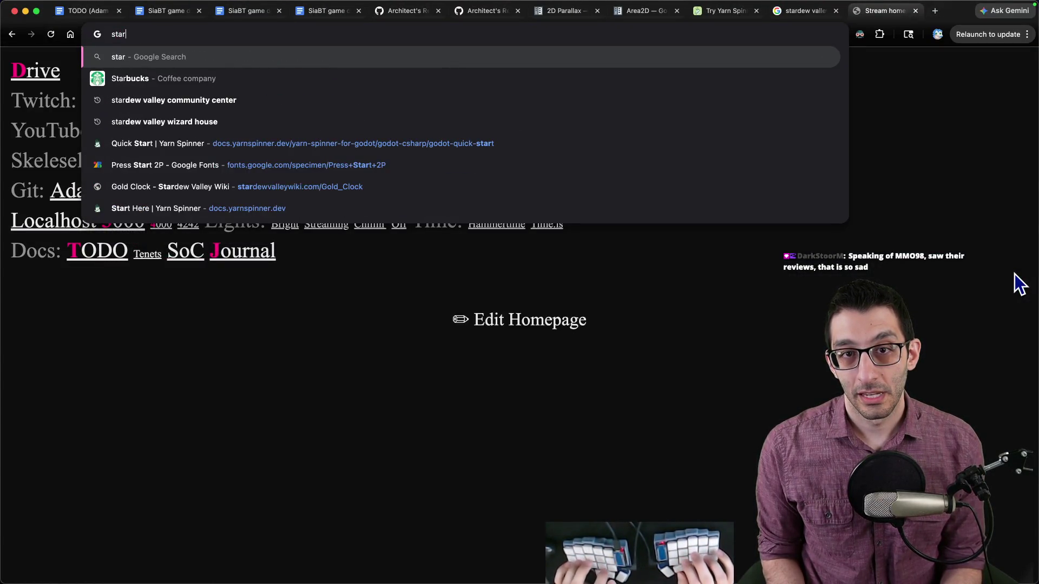
{"action": "type", "text": "xtended"}
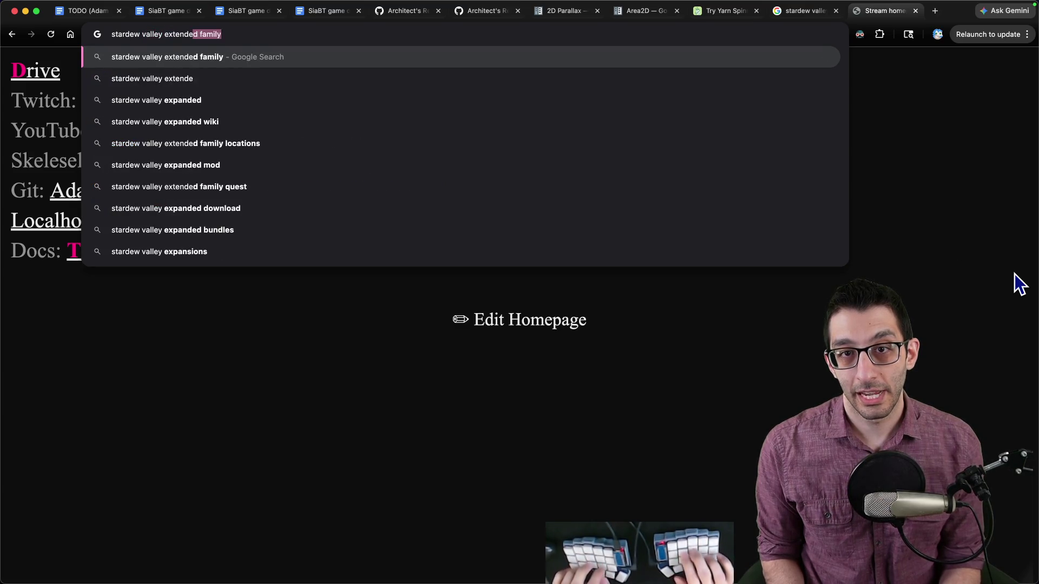
{"action": "key", "text": "Return"}
{"action": "left_click", "coordinate": [230, 76]}
{"action": "key", "text": "BackSpace"}
{"action": "key", "text": "BackSpace"}
{"action": "key", "text": "BackSpace"}
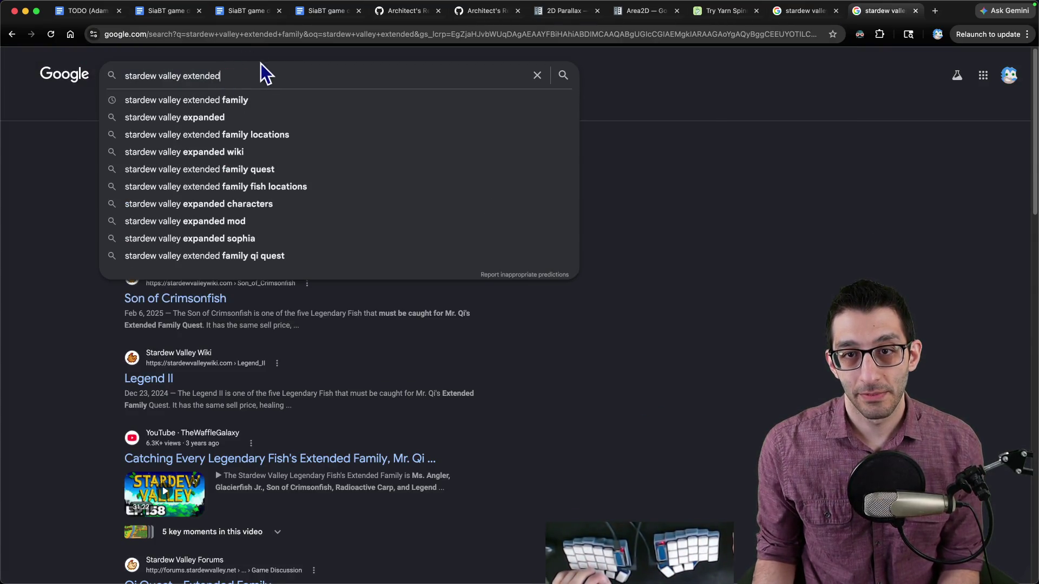
{"action": "key", "text": "Return"}
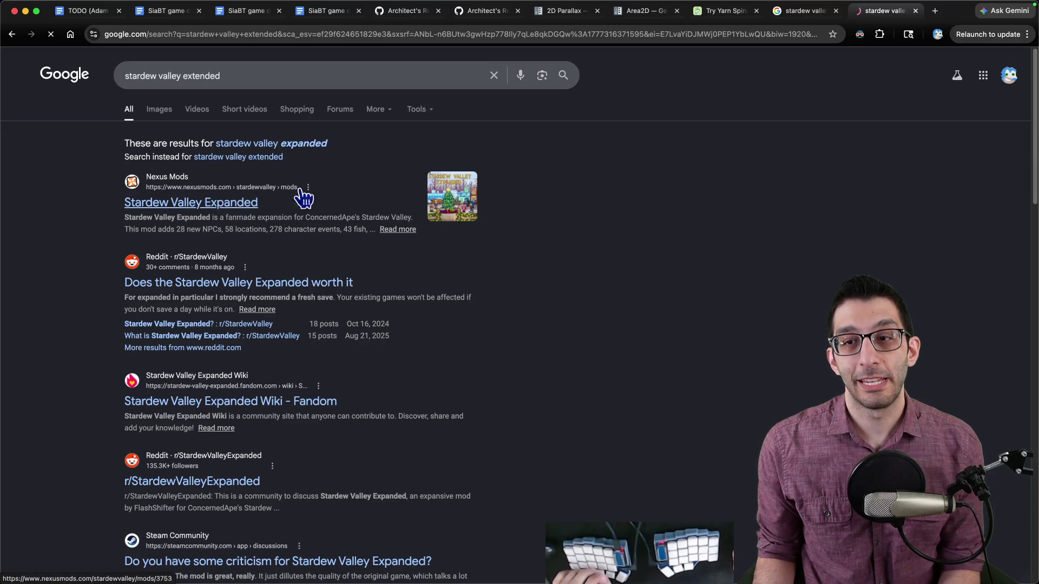
- Open the Stardew Valley Expanded Nexus Mods page and view its second gallery screenshot full size
{"action": "left_click", "coordinate": [238, 201]}
{"action": "scroll", "coordinate": [374, 177], "scroll_direction": "down", "scroll_amount": 4}
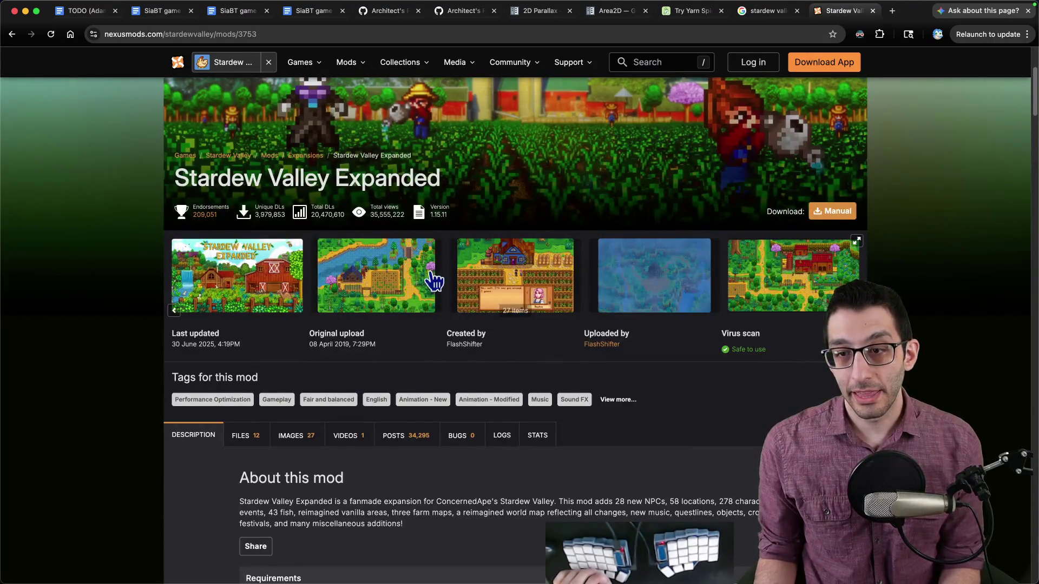
{"action": "left_click", "coordinate": [388, 284]}
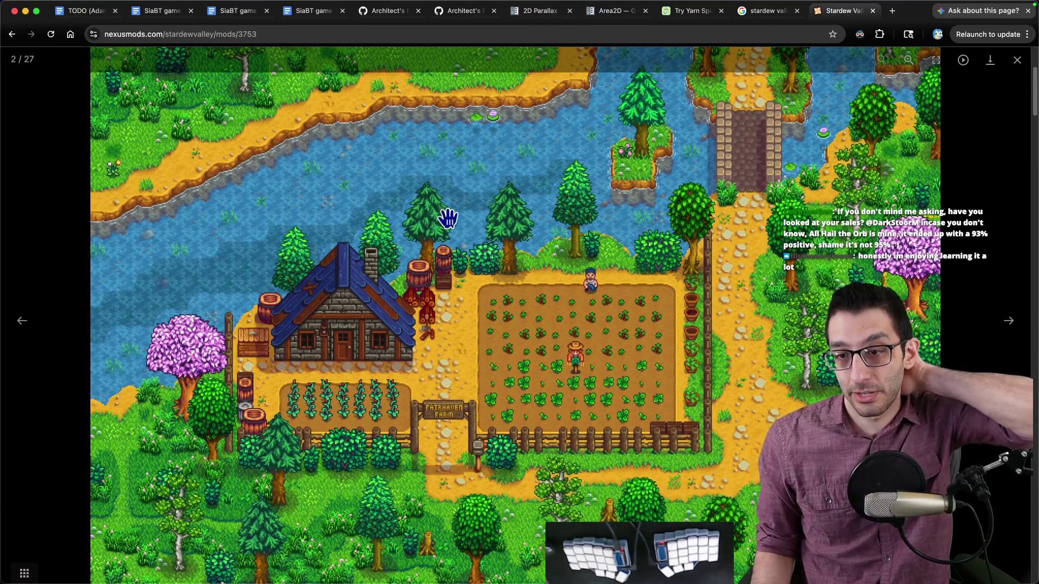
{"action": "key", "text": "Escape"}
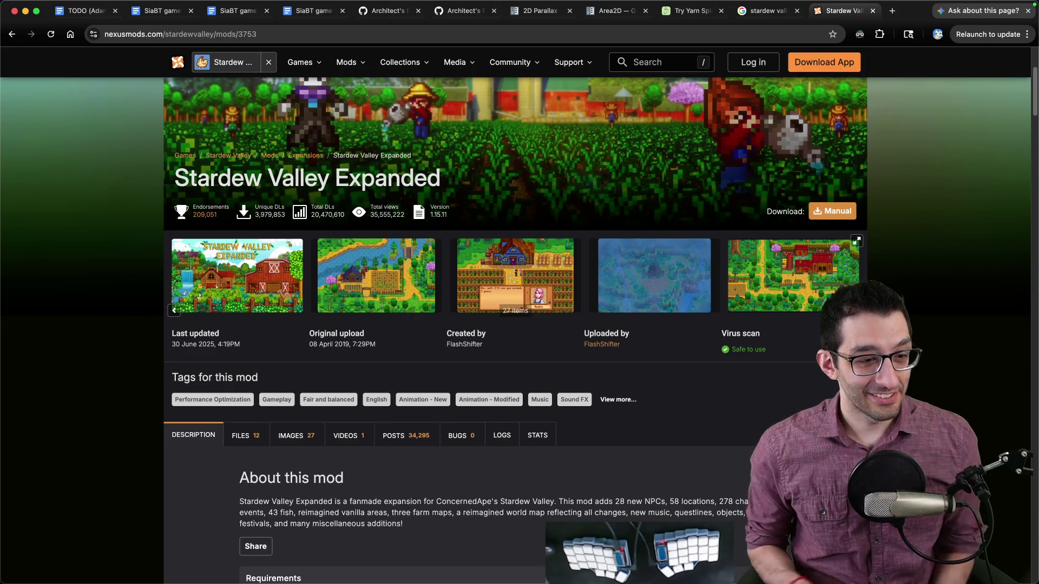
{"action": "left_click", "coordinate": [145, 16]}
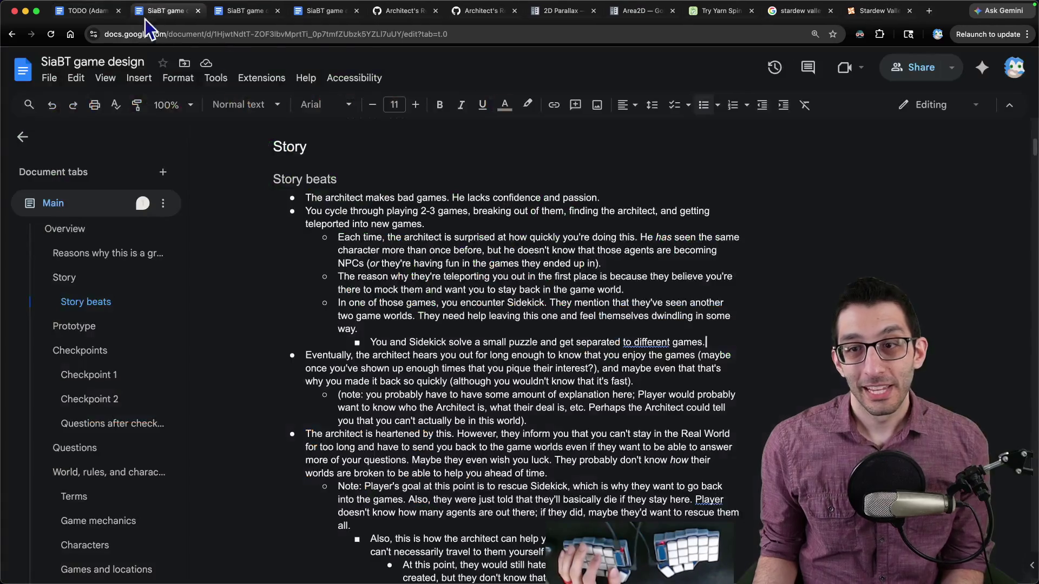
- Return to the Untitled-5 dialogue script and reread the GADZOOKS line and the opening line
{"action": "key", "text": "super+Tab"}
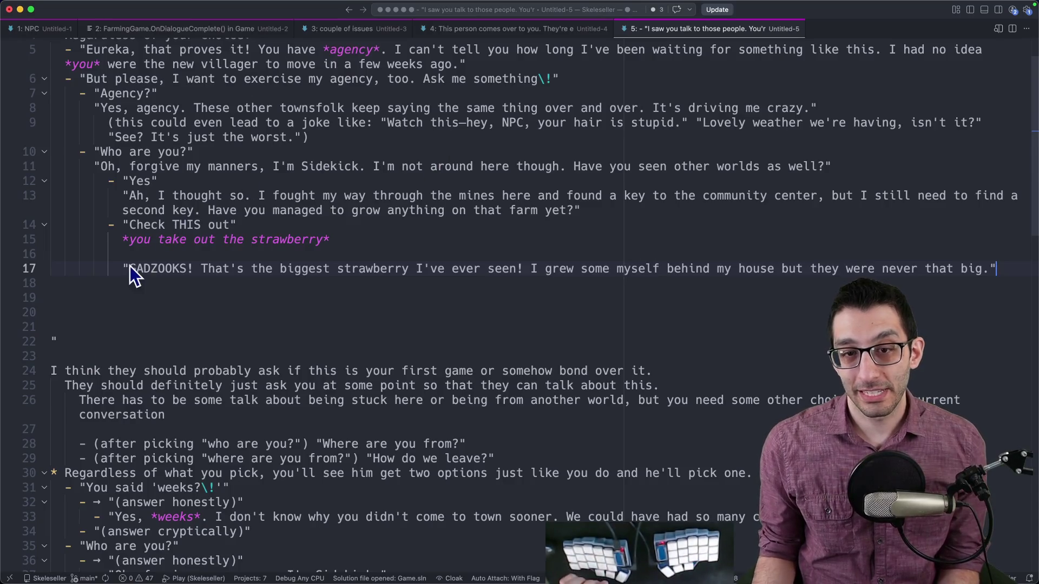
{"action": "left_click", "coordinate": [443, 297]}
{"action": "left_click_drag", "start_coordinate": [415, 268], "coordinate": [996, 274]}
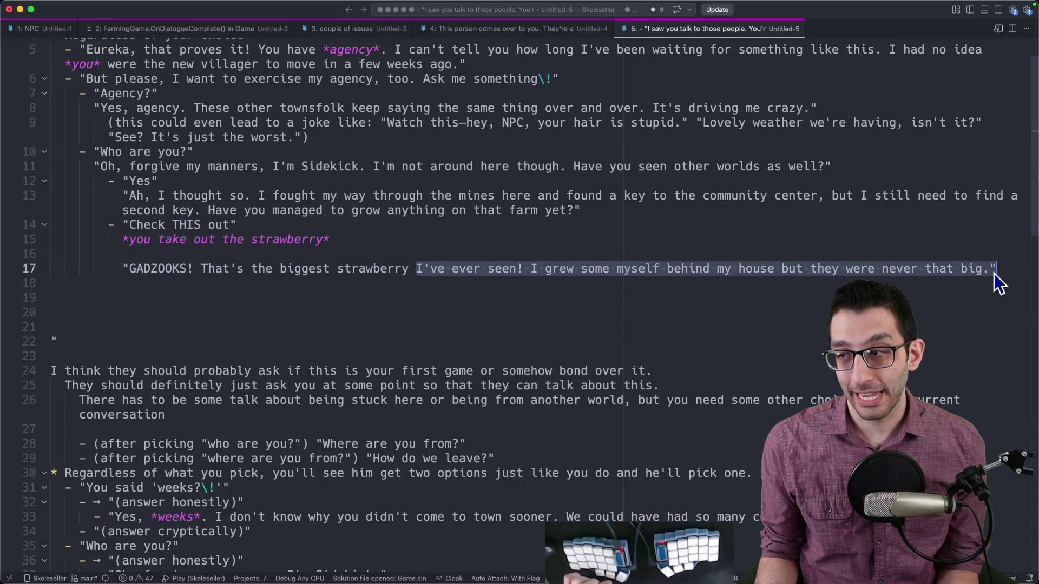
{"action": "left_click", "coordinate": [996, 274]}
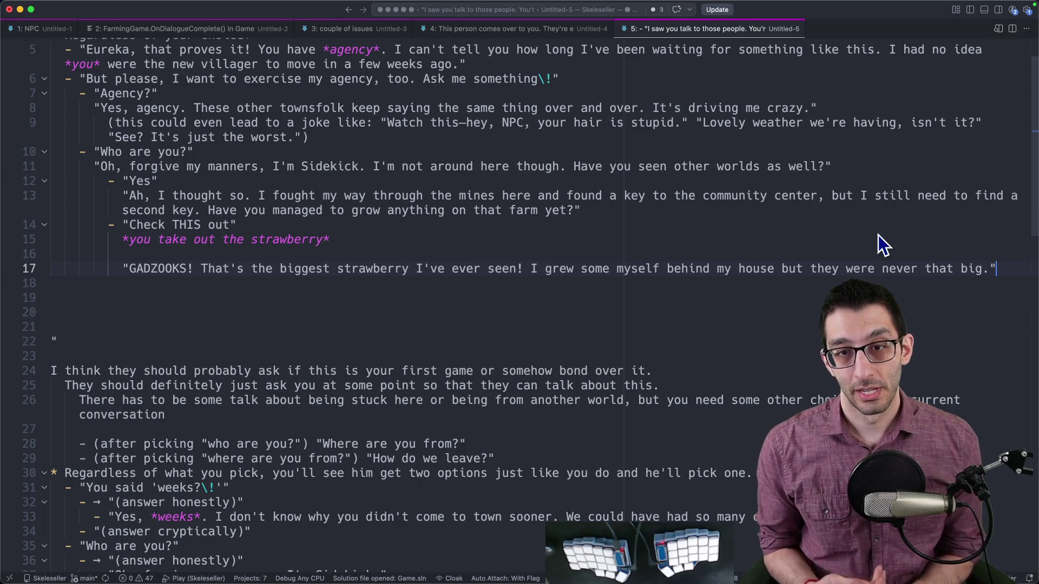
{"action": "scroll", "coordinate": [350, 211], "scroll_direction": "up", "scroll_amount": 2}
{"action": "left_click_drag", "start_coordinate": [77, 50], "coordinate": [443, 50]}
{"action": "left_click", "coordinate": [103, 74]}
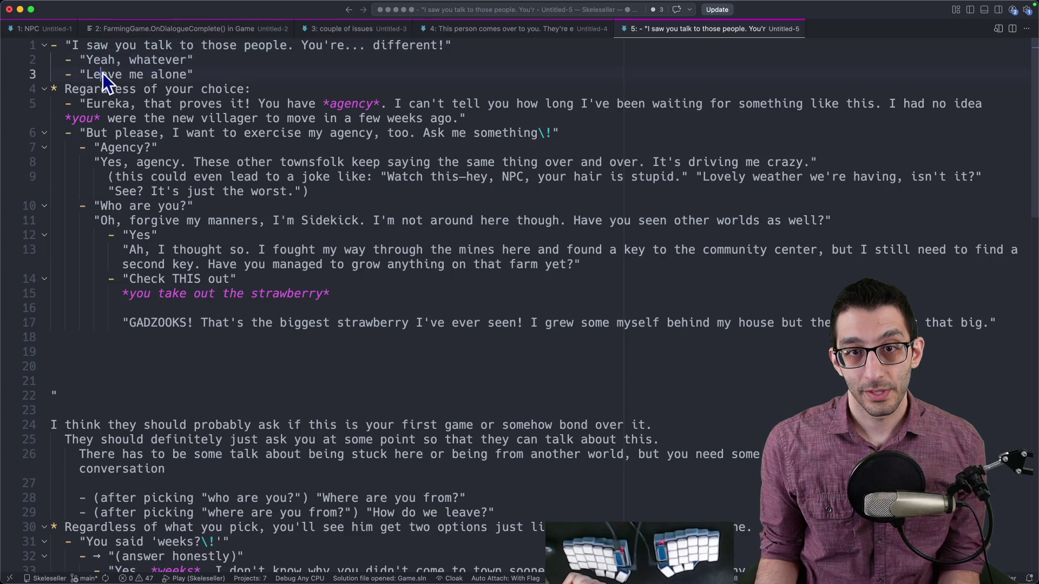
- Reread the dialogue from the Eureka line through Sidekick's introduction down to GADZOOKS
{"action": "left_click_drag", "start_coordinate": [152, 103], "coordinate": [911, 118]}
{"action": "left_click_drag", "start_coordinate": [80, 134], "coordinate": [607, 144]}
{"action": "mouse_move", "coordinate": [69, 163]}
{"action": "left_mouse_down"}
{"action": "mouse_move", "coordinate": [799, 168]}
{"action": "mouse_move", "coordinate": [952, 193]}
{"action": "left_mouse_up"}
{"action": "left_click_drag", "start_coordinate": [85, 205], "coordinate": [155, 196]}
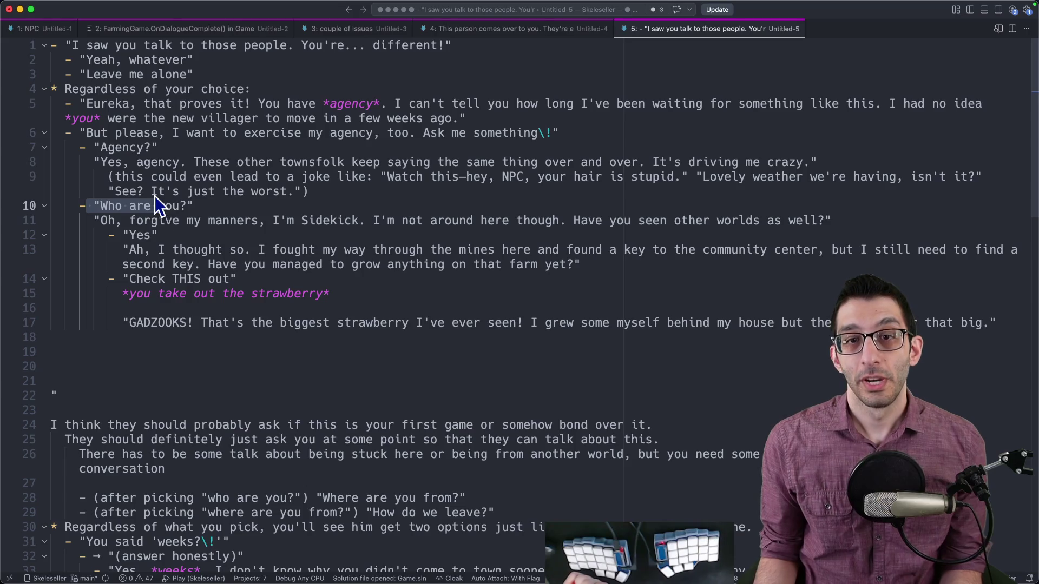
{"action": "left_click_drag", "start_coordinate": [96, 206], "coordinate": [206, 209]}
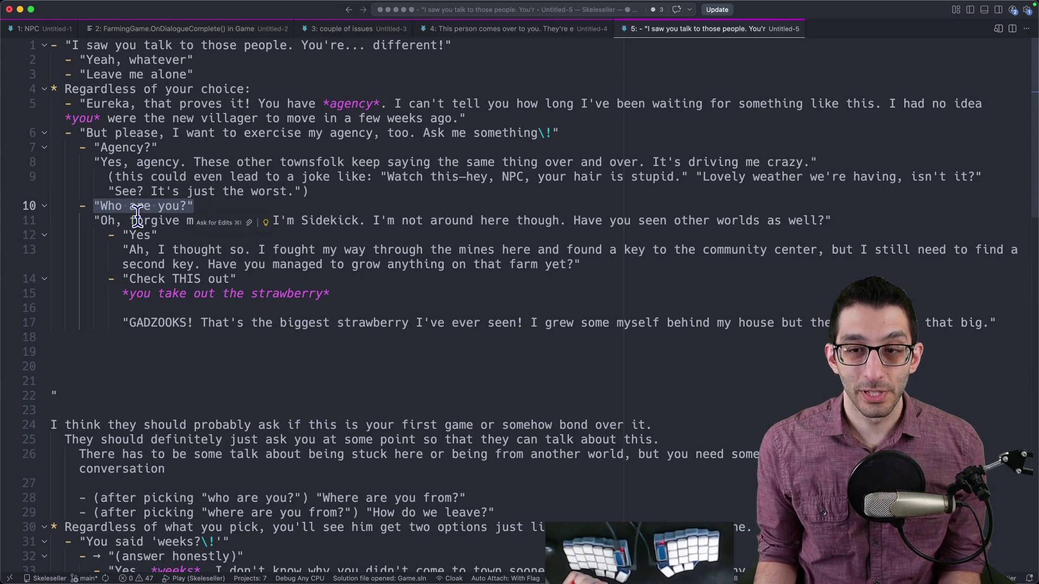
{"action": "left_click", "coordinate": [335, 210]}
{"action": "left_click_drag", "start_coordinate": [388, 220], "coordinate": [914, 221]}
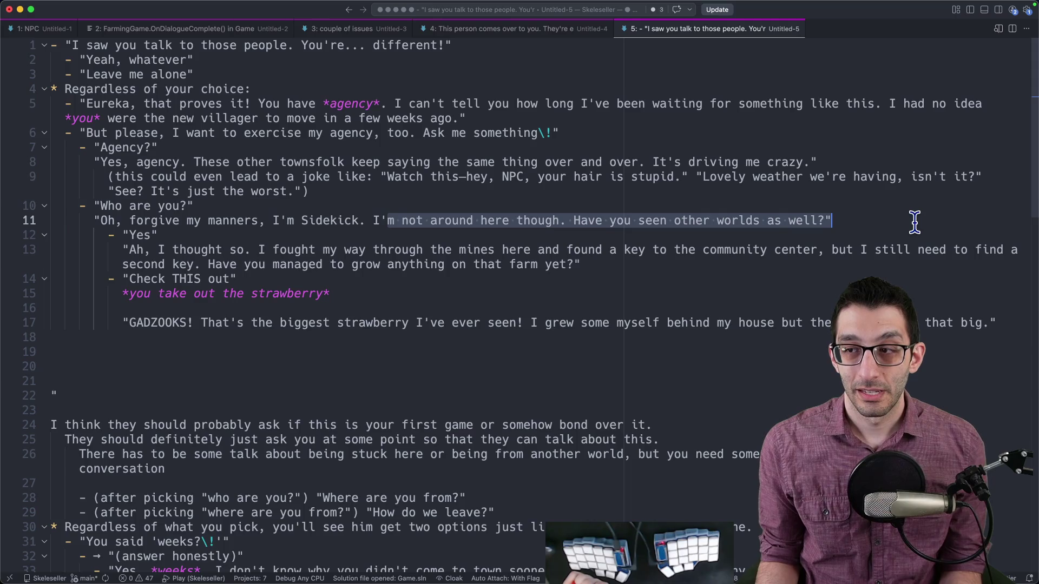
{"action": "left_click_drag", "start_coordinate": [430, 220], "coordinate": [823, 220]}
{"action": "mouse_move", "coordinate": [278, 228]}
{"action": "left_mouse_down"}
{"action": "mouse_move", "coordinate": [254, 292]}
{"action": "mouse_move", "coordinate": [261, 326]}
{"action": "left_mouse_up"}
{"action": "left_click", "coordinate": [264, 337]}
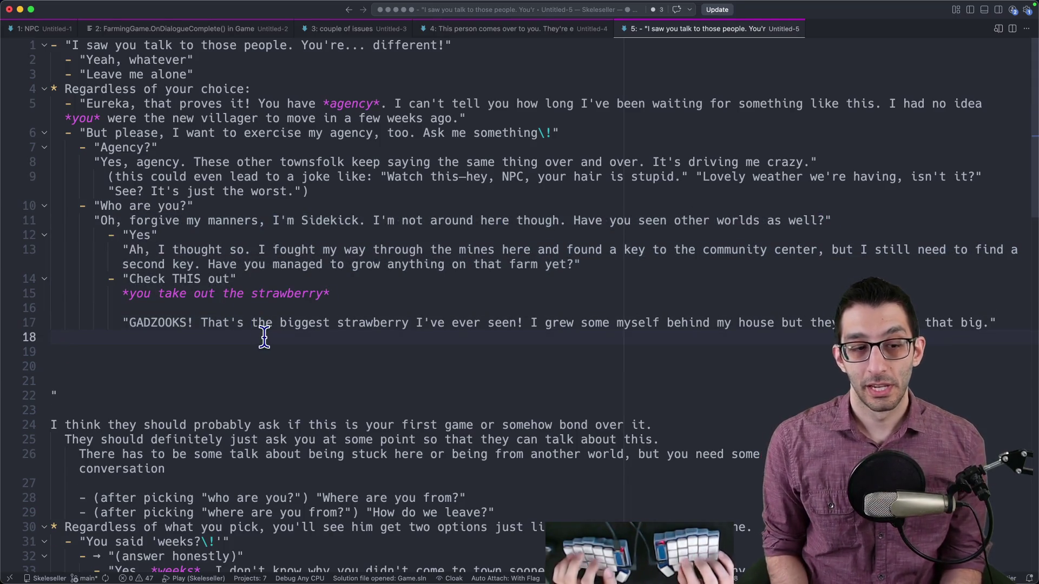
- Add the note 'What if you don't pick "Who are you?" second?' below the dialogue
{"action": "key", "text": "Return"}
{"action": "type", "text": "What if you don't pick \"Who are you?\" "}
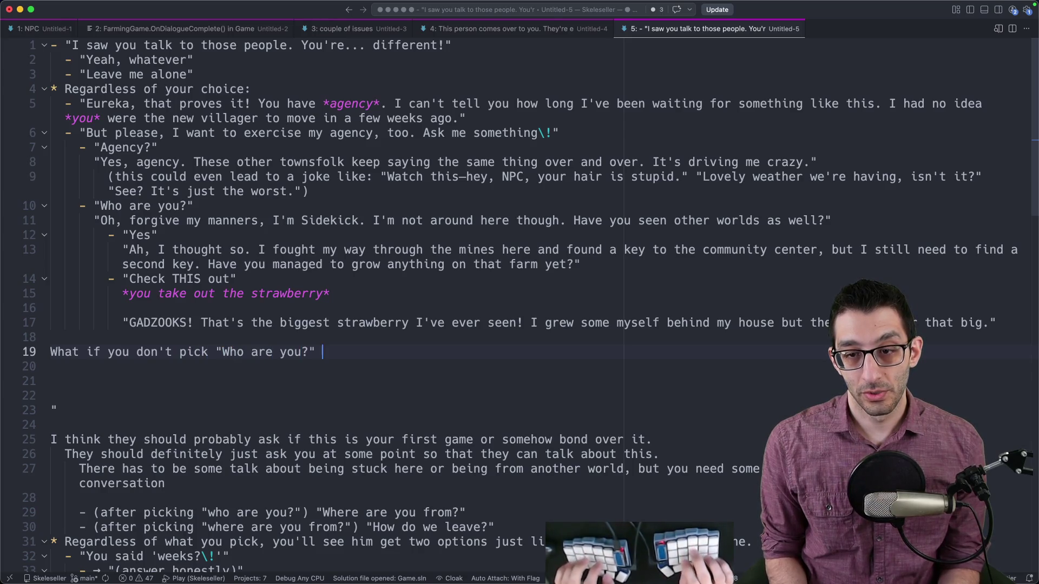
{"action": "type", "text": "second?"}
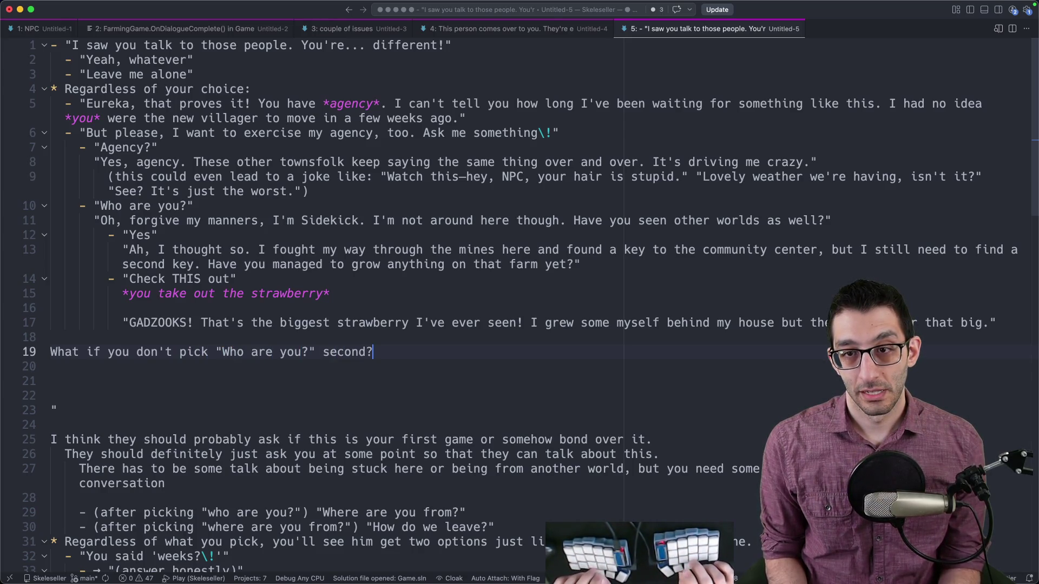
{"action": "mouse_move", "coordinate": [99, 162]}
{"action": "left_mouse_down"}
{"action": "mouse_move", "coordinate": [323, 183]}
{"action": "mouse_move", "coordinate": [551, 185]}
{"action": "left_mouse_up"}
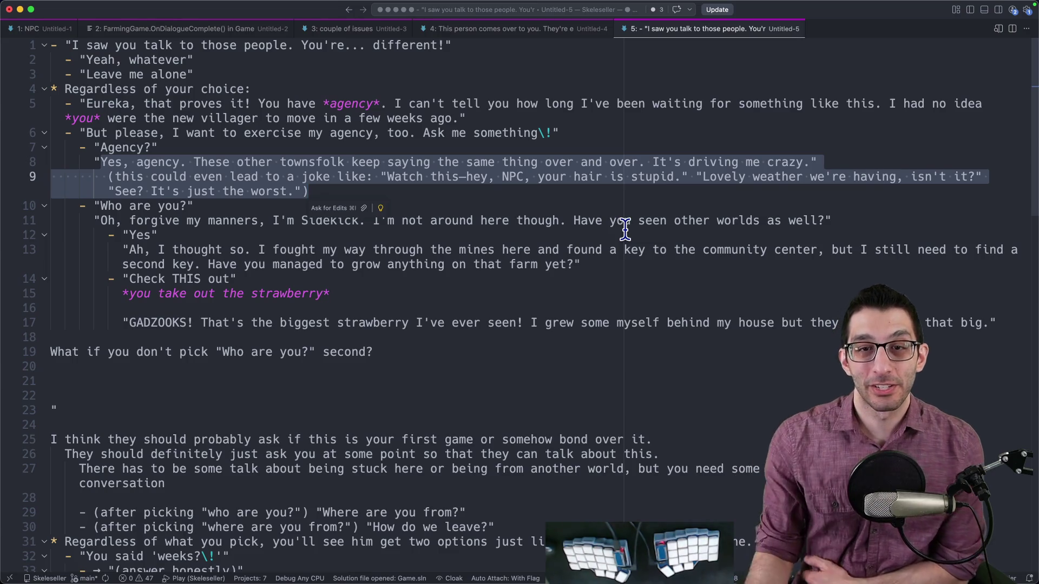
{"action": "left_click_drag", "start_coordinate": [193, 205], "coordinate": [72, 206]}
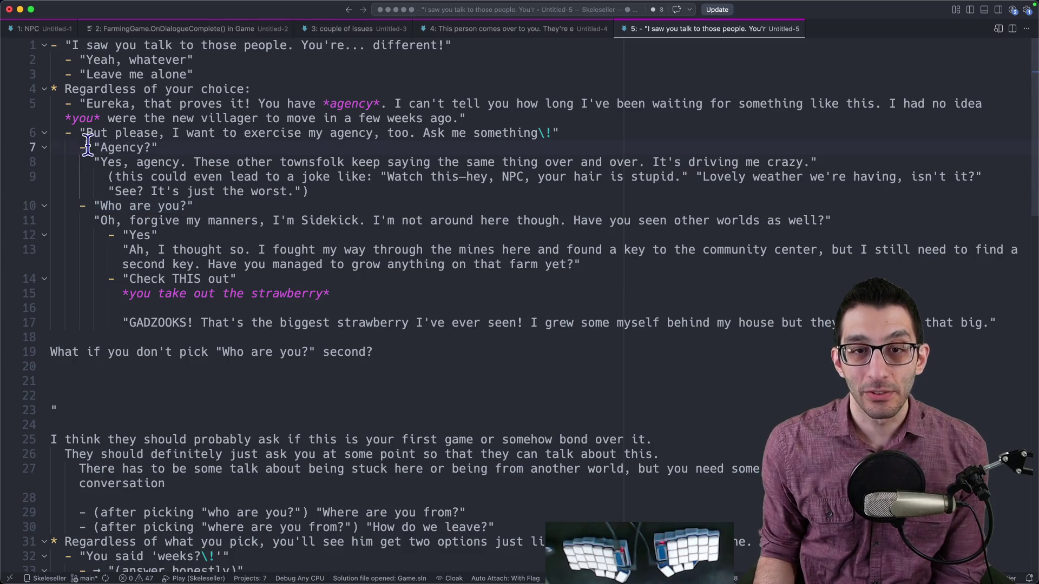
{"action": "left_click", "coordinate": [419, 352]}
- Answer it with a starred 'We could just force you to pick it second.' and select the whole script
{"action": "key", "text": "Return"}
{"action": "type", "text": "We"}
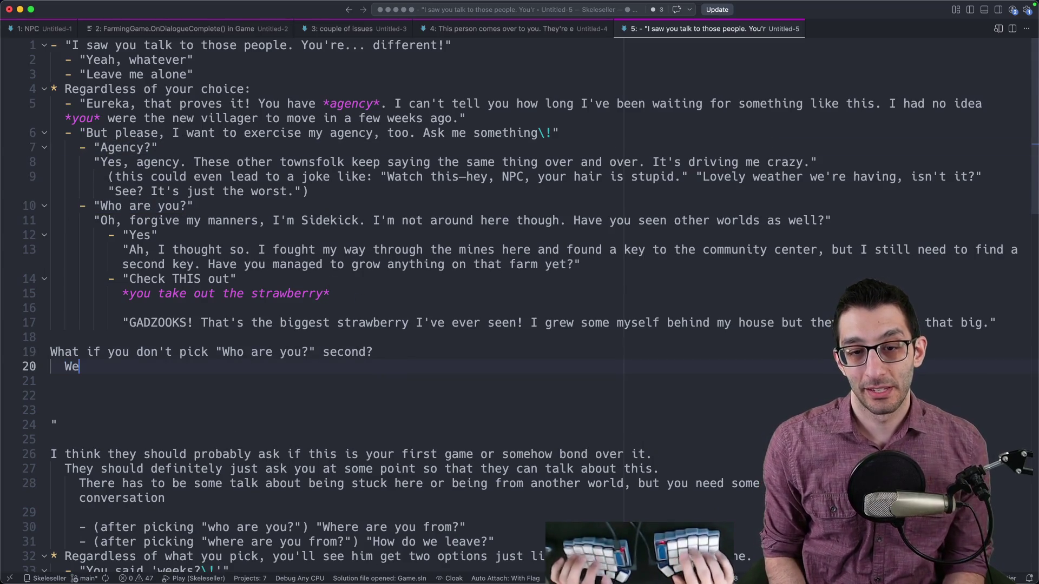
{"action": "type", "text": " could just force you to pick it second."}
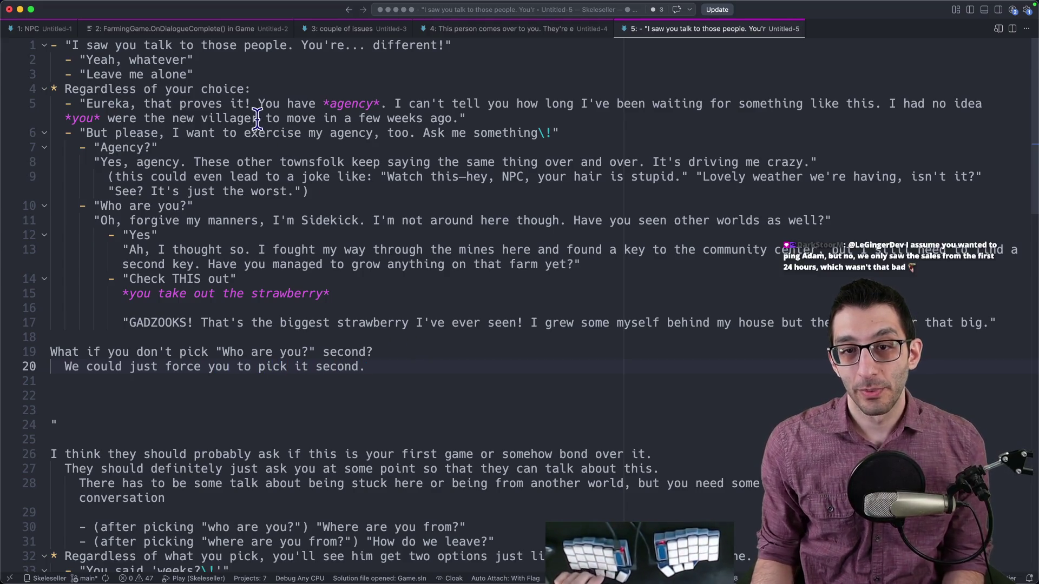
{"action": "left_click_drag", "start_coordinate": [94, 162], "coordinate": [855, 163]}
{"action": "mouse_move", "coordinate": [855, 163]}
{"action": "left_mouse_down"}
{"action": "mouse_move", "coordinate": [482, 152]}
{"action": "mouse_move", "coordinate": [187, 161]}
{"action": "left_mouse_up"}
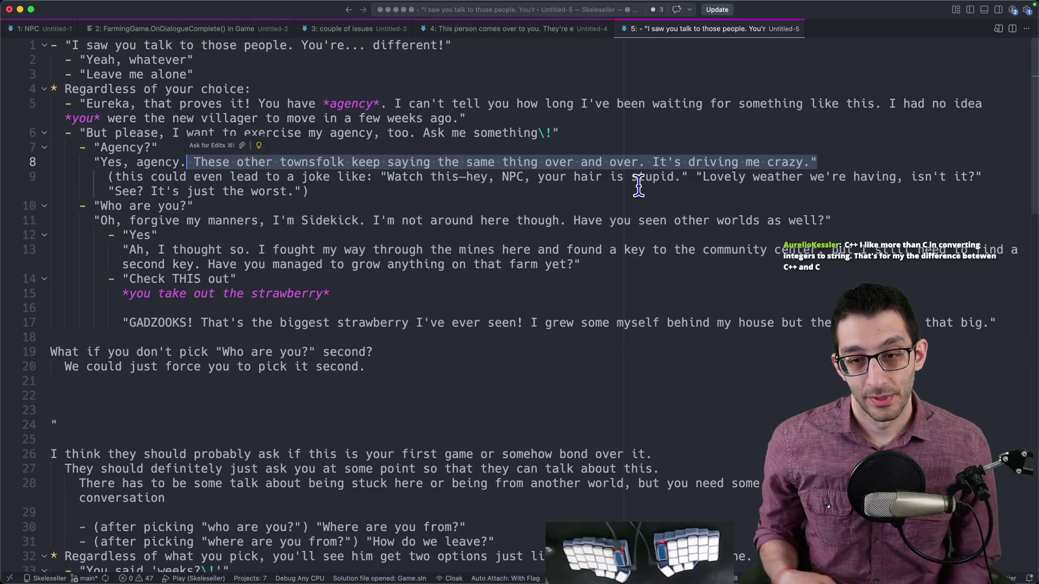
{"action": "left_click", "coordinate": [403, 366]}
{"action": "key", "text": "Home"}
{"action": "type", "text": "'star:"}
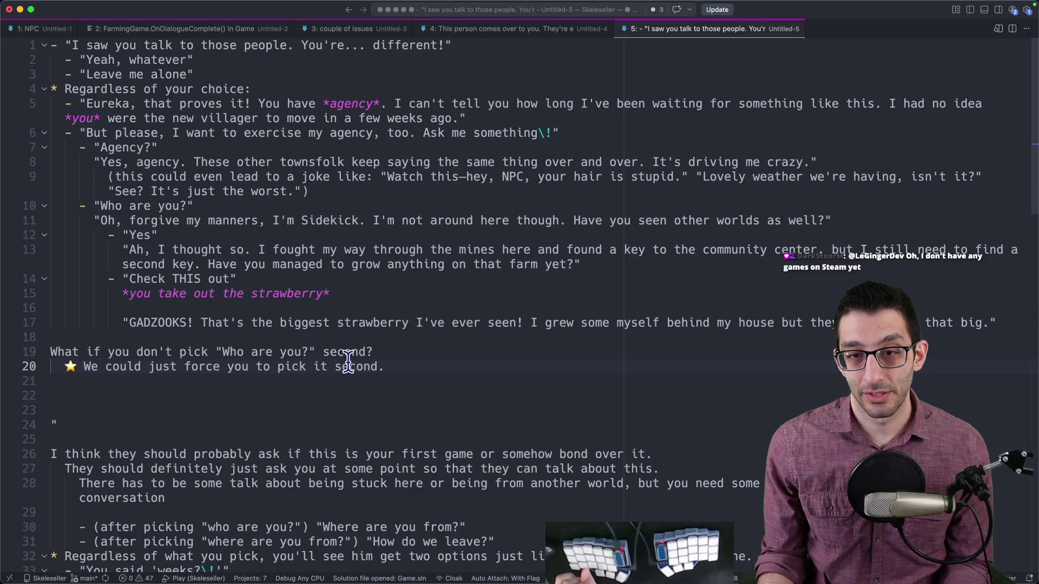
{"action": "left_click_drag", "start_coordinate": [399, 367], "coordinate": [243, 97]}
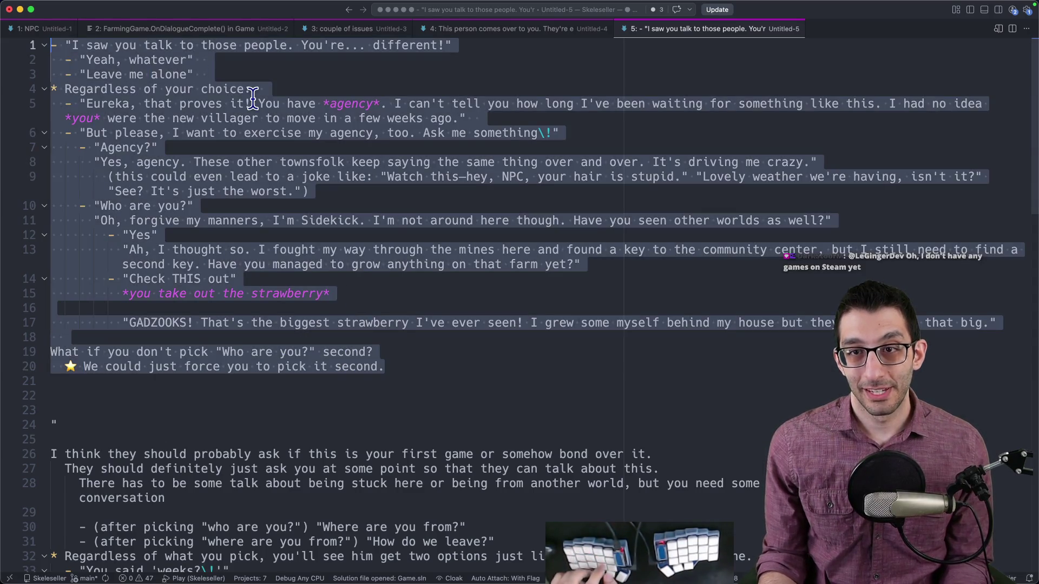
- Paste the dialogue script as plain text into the Scratch tab after 'their own.'
{"action": "key", "text": "super+Tab"}
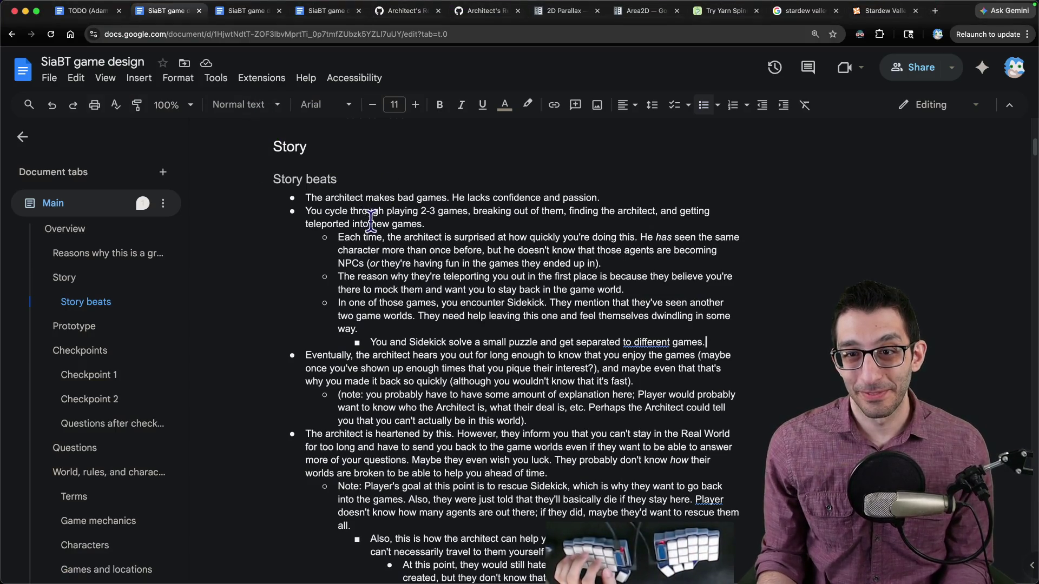
{"action": "key", "text": "ctrl+Tab"}
{"action": "key", "text": "ctrl+Tab"}
{"action": "scroll", "coordinate": [444, 324], "scroll_direction": "down", "scroll_amount": 1}
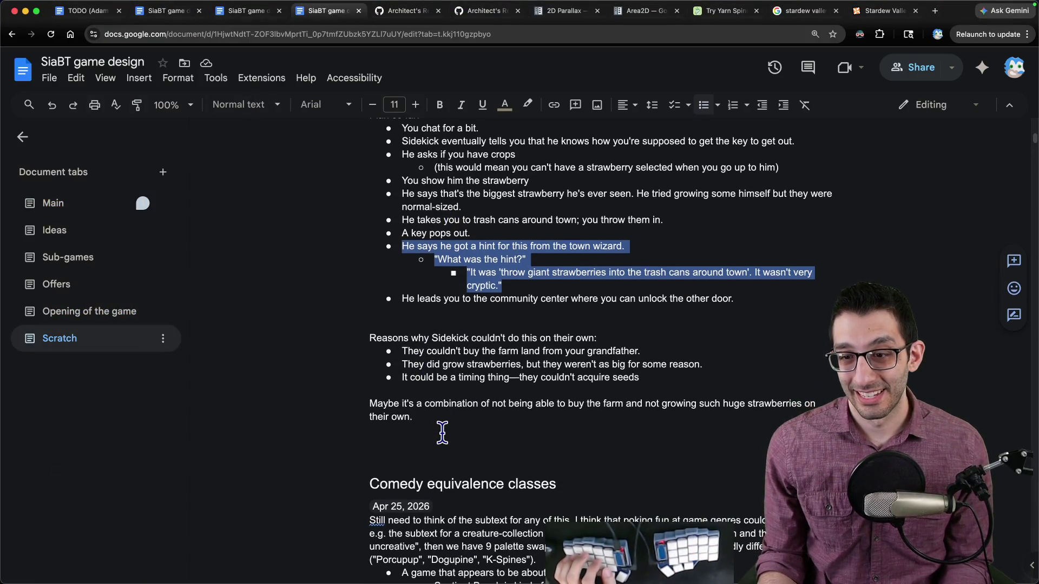
{"action": "left_click", "coordinate": [440, 431]}
{"action": "key", "text": "super+v"}
{"action": "key", "text": "super+z"}
{"action": "key", "text": "super+z"}
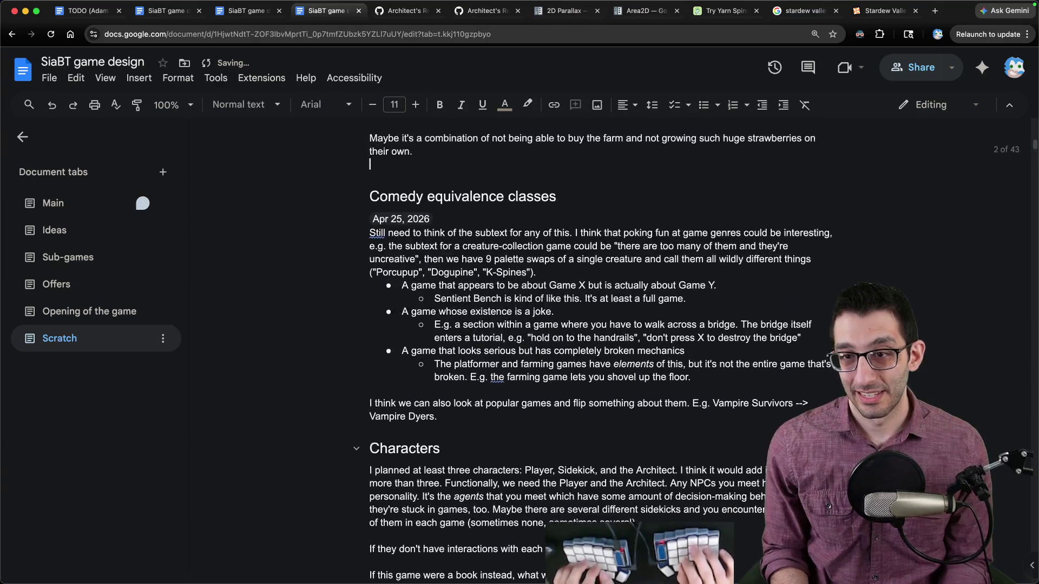
{"action": "key", "text": "Return"}
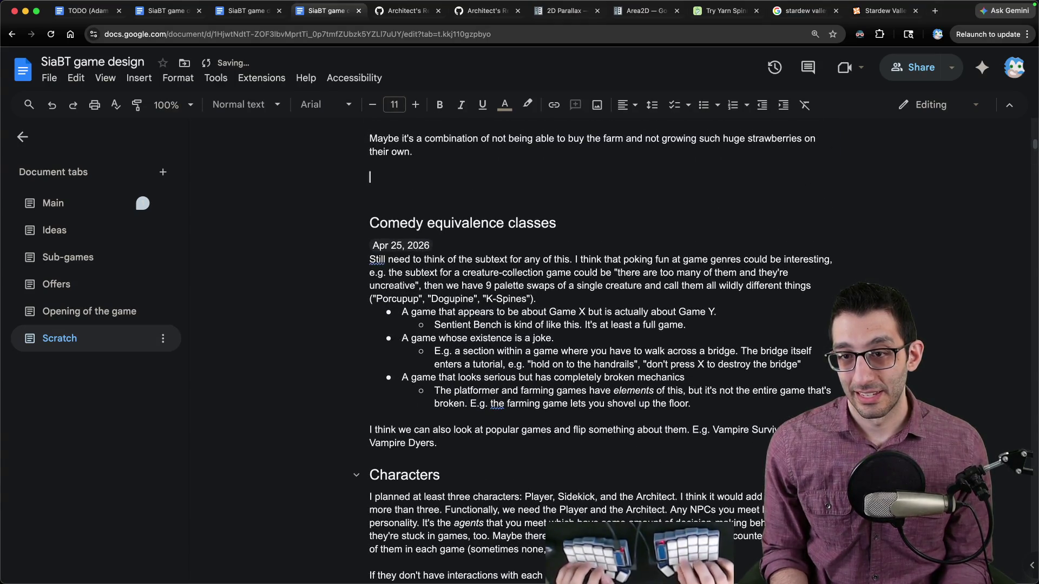
{"action": "key", "text": "Return"}
{"action": "key", "text": "super+v"}
{"action": "key", "text": "super+z"}
{"action": "key", "text": "super+shift+v"}
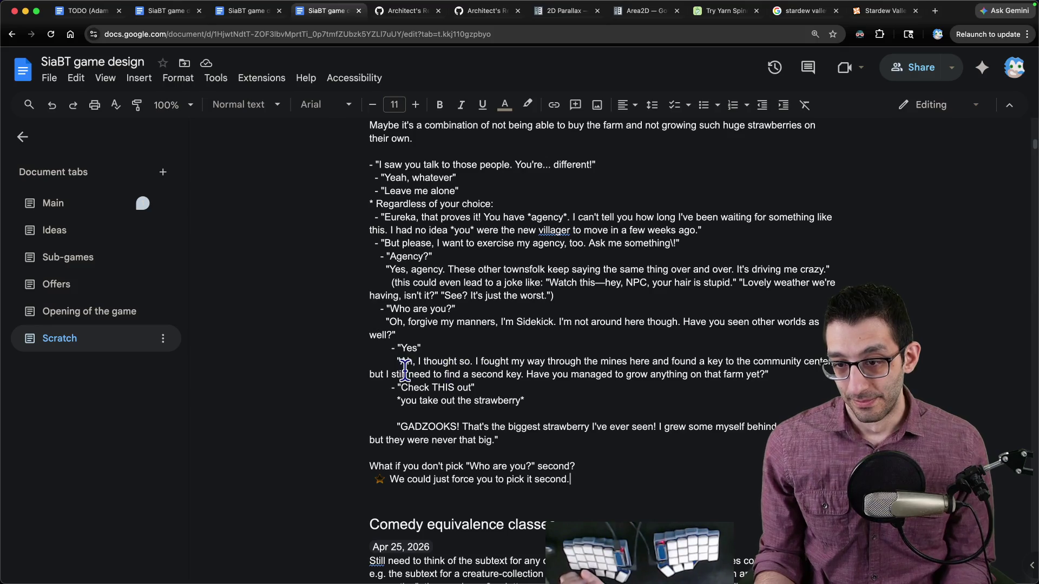
{"action": "left_click", "coordinate": [469, 373]}
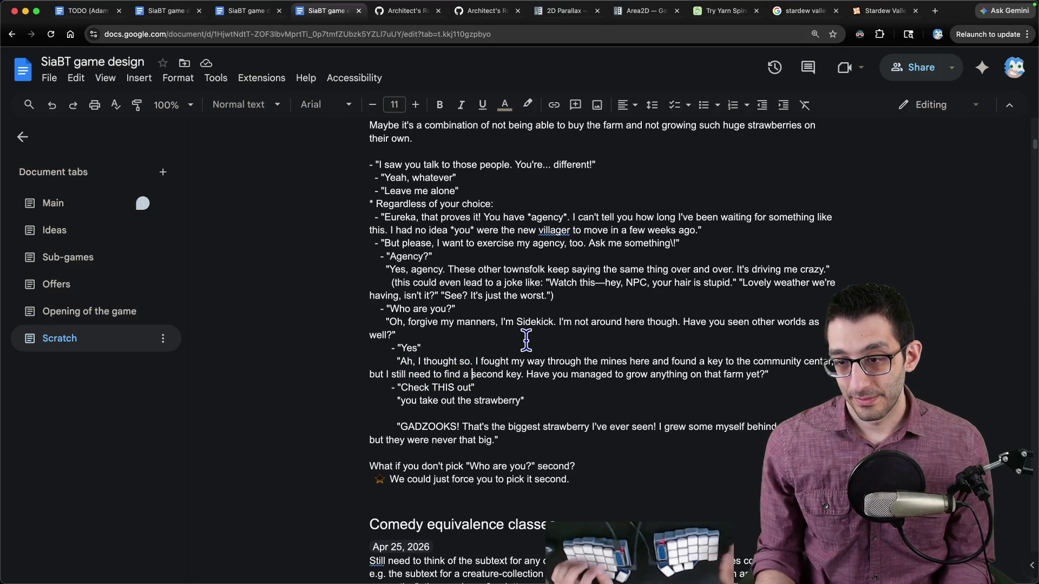
- Reword the key line to say 'the' instead of 'a' and delete the 'to find' wording
{"action": "key", "text": "BackSpace"}
{"action": "type", "text": "the"}
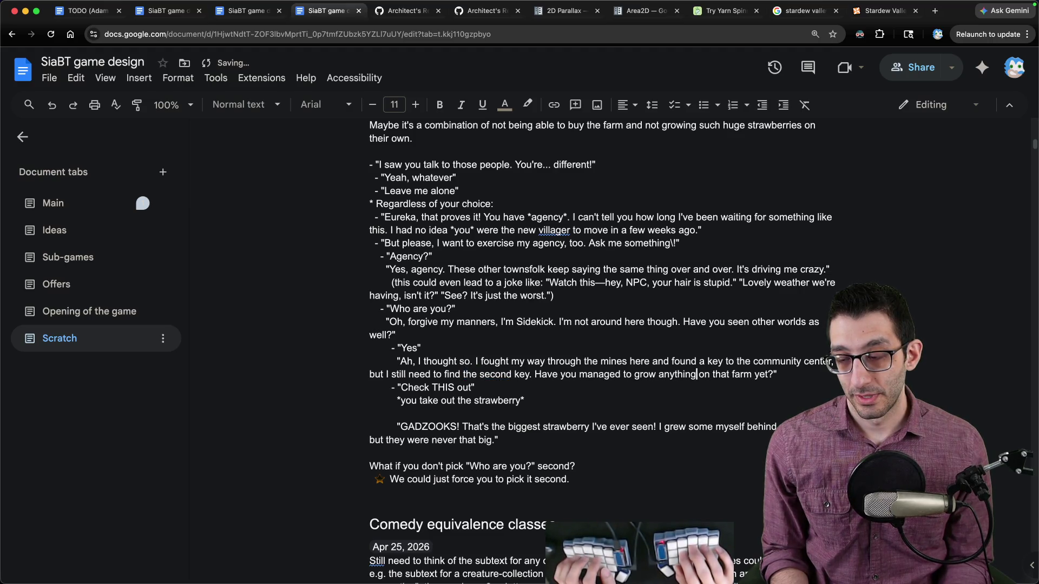
{"action": "mouse_move", "coordinate": [474, 400]}
{"action": "left_mouse_down"}
{"action": "mouse_move", "coordinate": [476, 362]}
{"action": "mouse_move", "coordinate": [379, 348]}
{"action": "mouse_move", "coordinate": [474, 400]}
{"action": "left_mouse_up"}
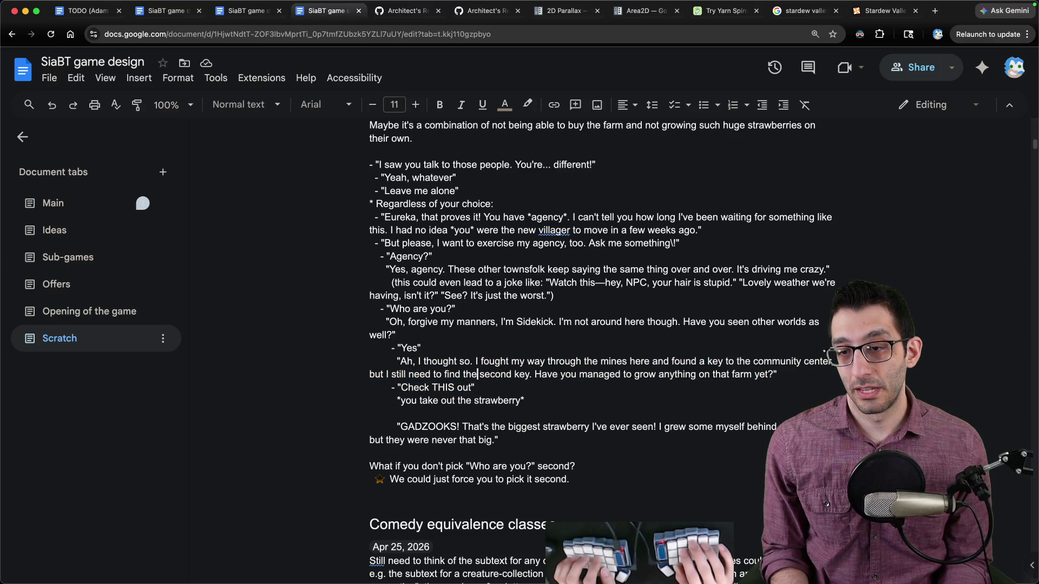
{"action": "key", "text": "alt+Left"}
{"action": "key", "text": "alt+Left"}
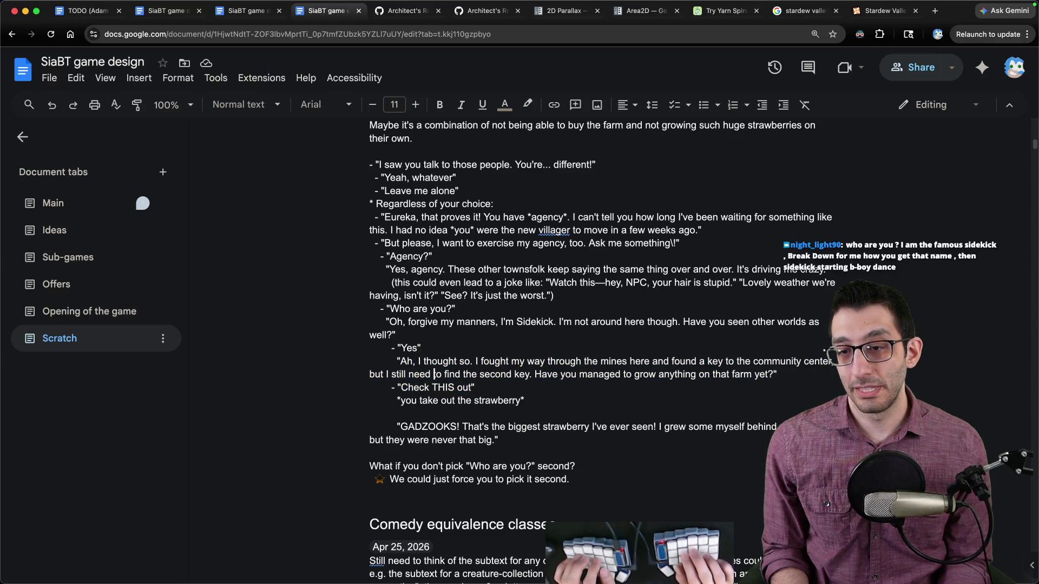
{"action": "key", "text": "alt+Delete"}
{"action": "key", "text": "alt+Delete"}
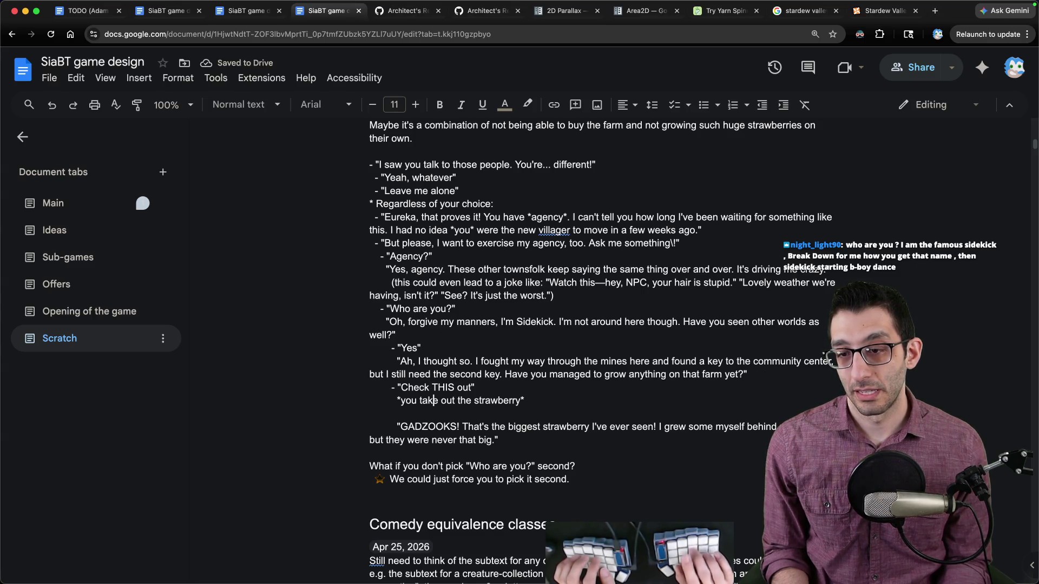
- Under the GADZOOKS reply, add the 'I know what we have' line plus italic trash-can and strawberry directions
{"action": "left_click", "coordinate": [436, 426]}
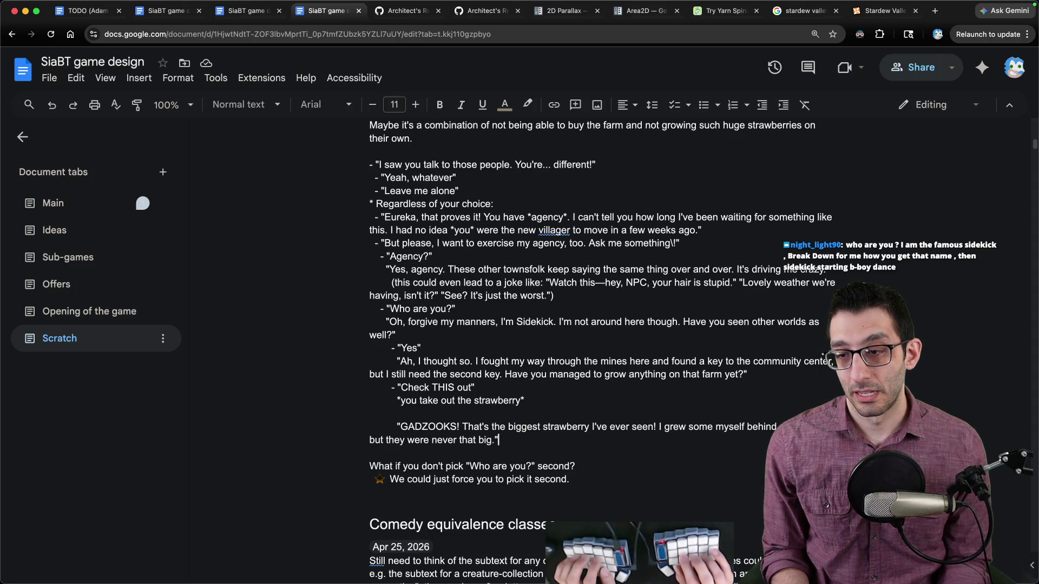
{"action": "key", "text": "Return"}
{"action": "type", "text": "\""}
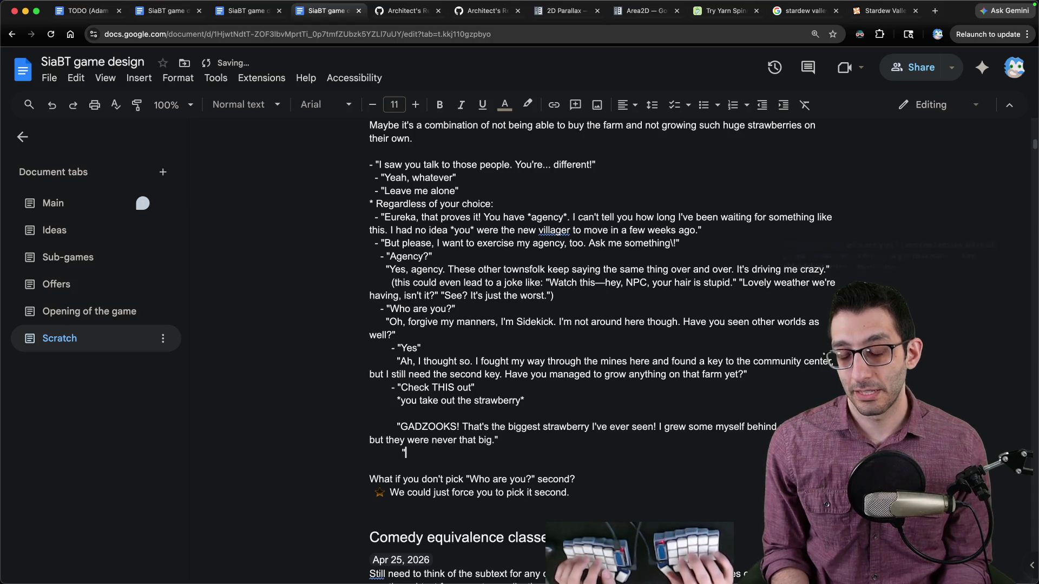
{"action": "type", "text": "I know what "}
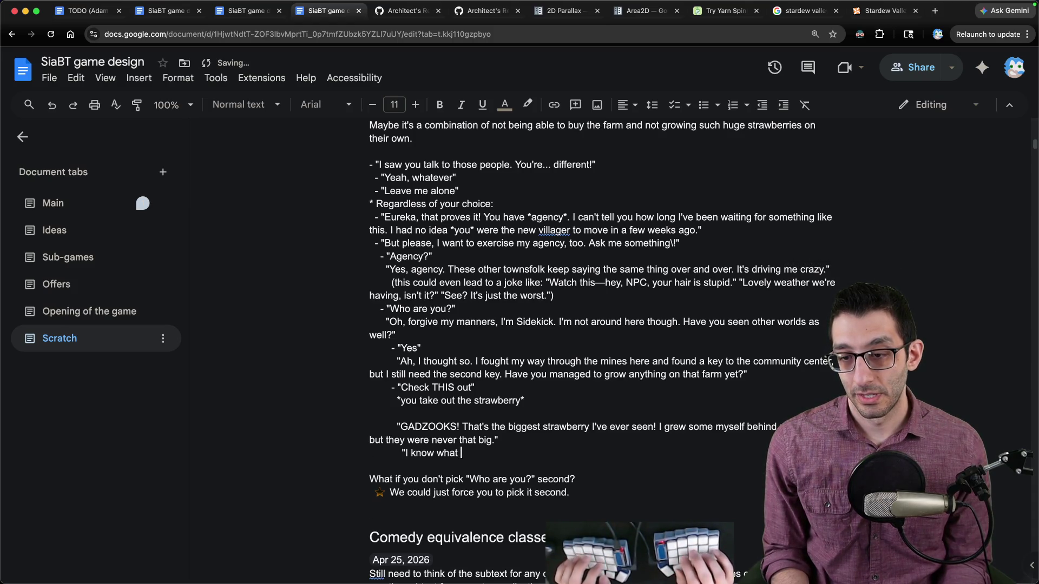
{"action": "type", "text": "we have to do!\""}
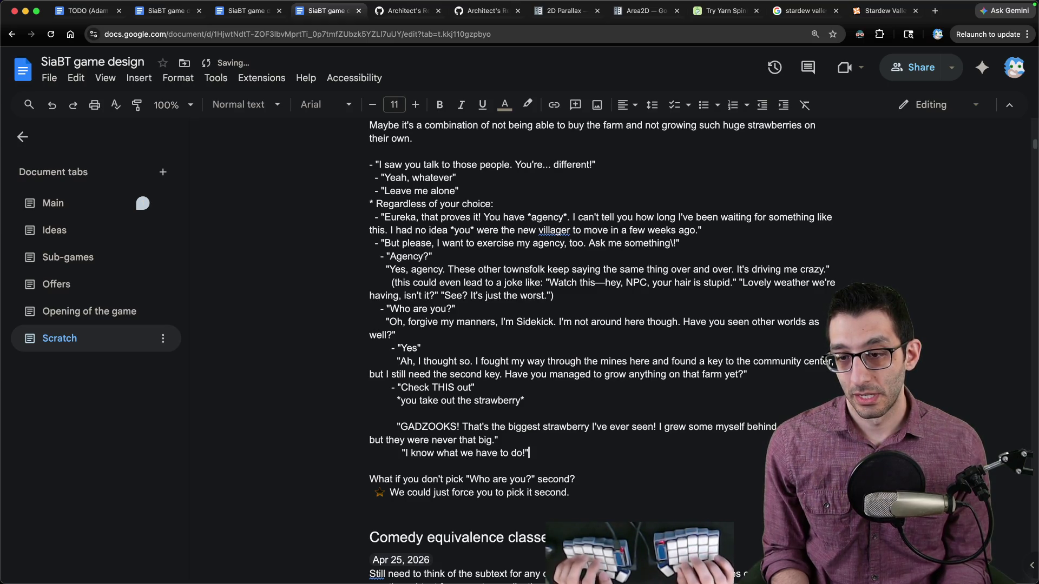
{"action": "key", "text": "Return"}
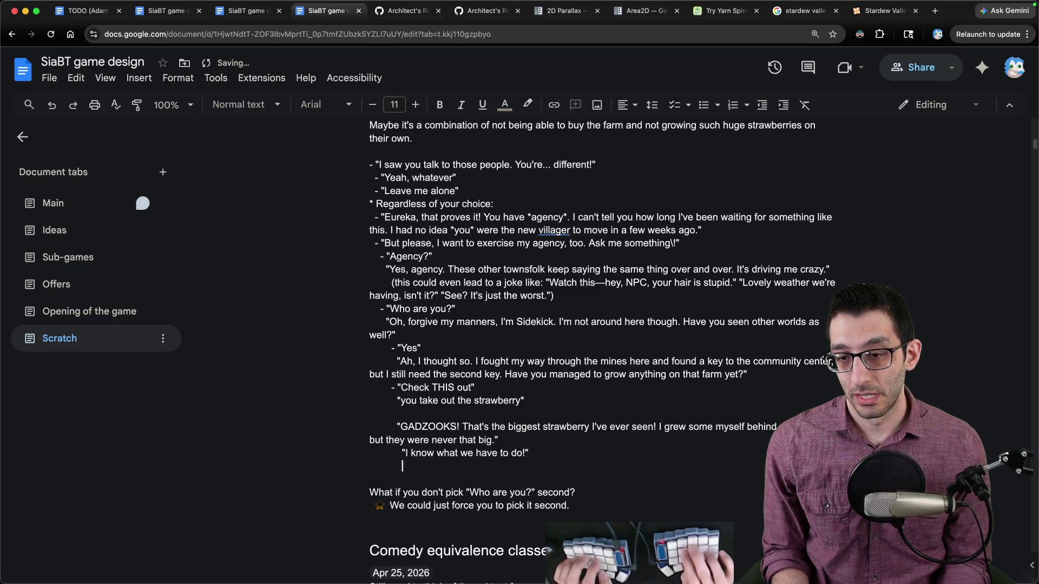
{"action": "type", "text": "*they take you to a trash"}
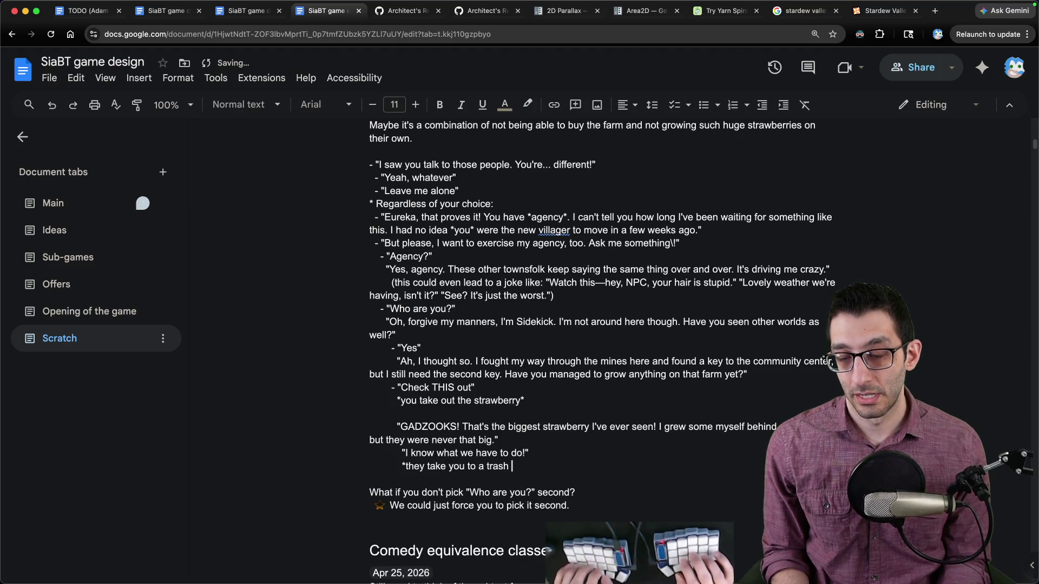
{"action": "key", "text": "Return"}
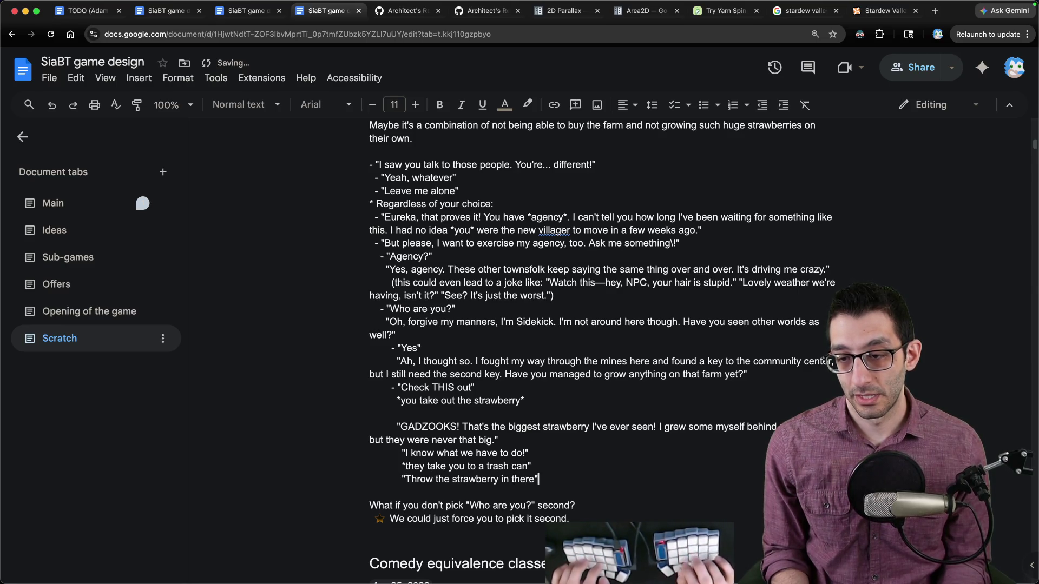
{"action": "key", "text": "Return"}
{"action": "type", "text": "do*"}
{"action": "key", "text": "Return"}
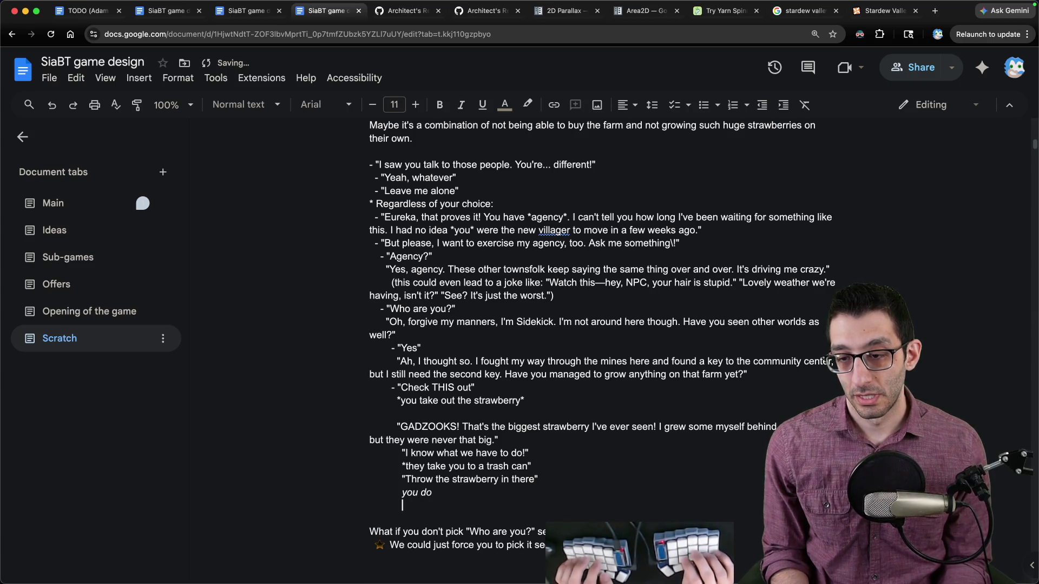
- Add the jingle direction, 'Did you hear that?' line, third-can key reveal, and 'WONDERFUL! Now, off to the community' reply
{"action": "type", "text": ", and a "}
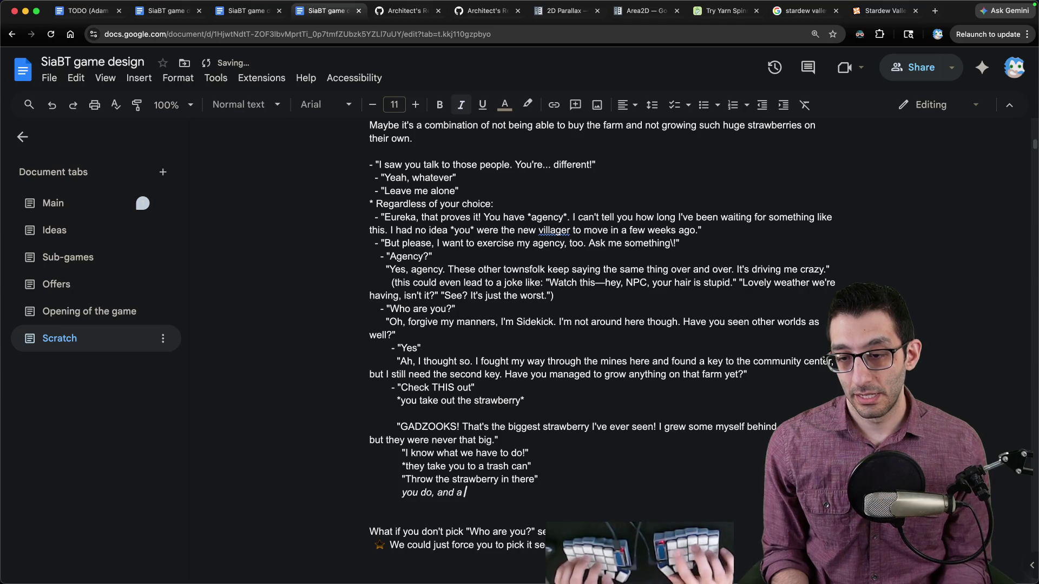
{"action": "type", "text": "jingle confirmation playre"}
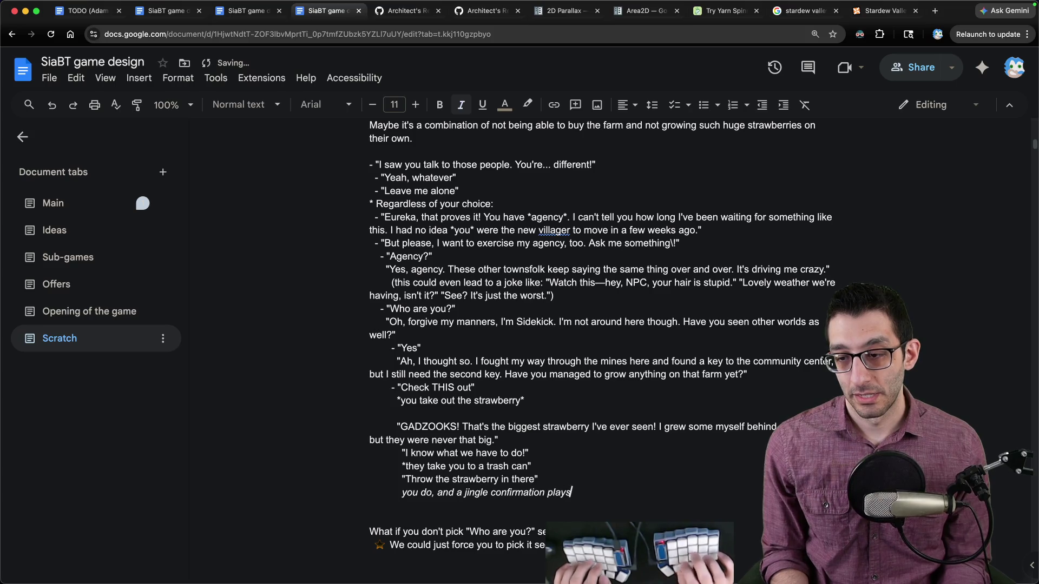
{"action": "key", "text": "Return"}
{"action": "type", "text": "*"}
{"action": "key", "text": "BackSpace"}
{"action": "key", "text": "ctrl+i"}
{"action": "type", "text": "\""}
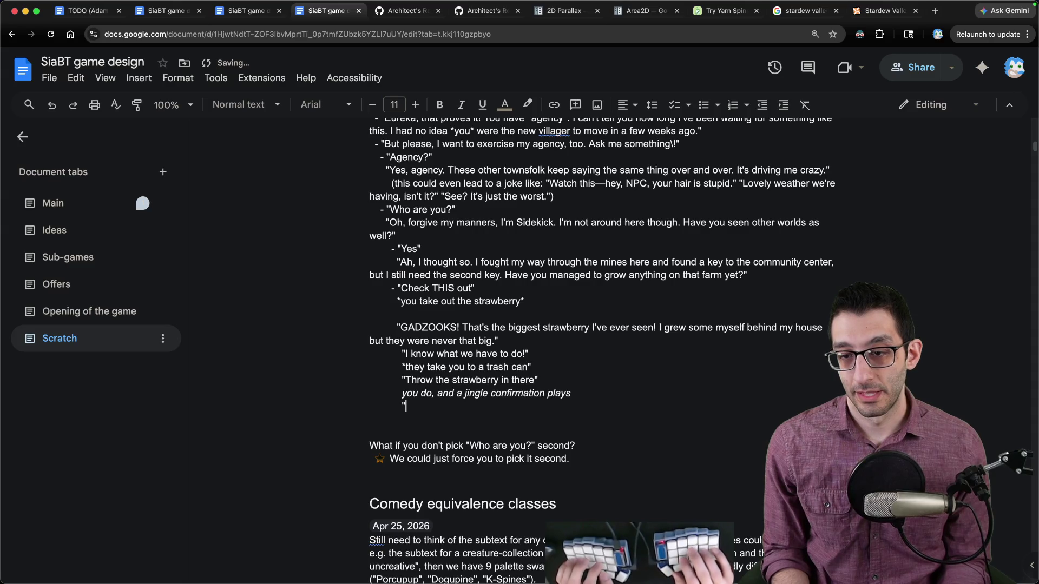
{"action": "type", "text": "Did you hear that? "}
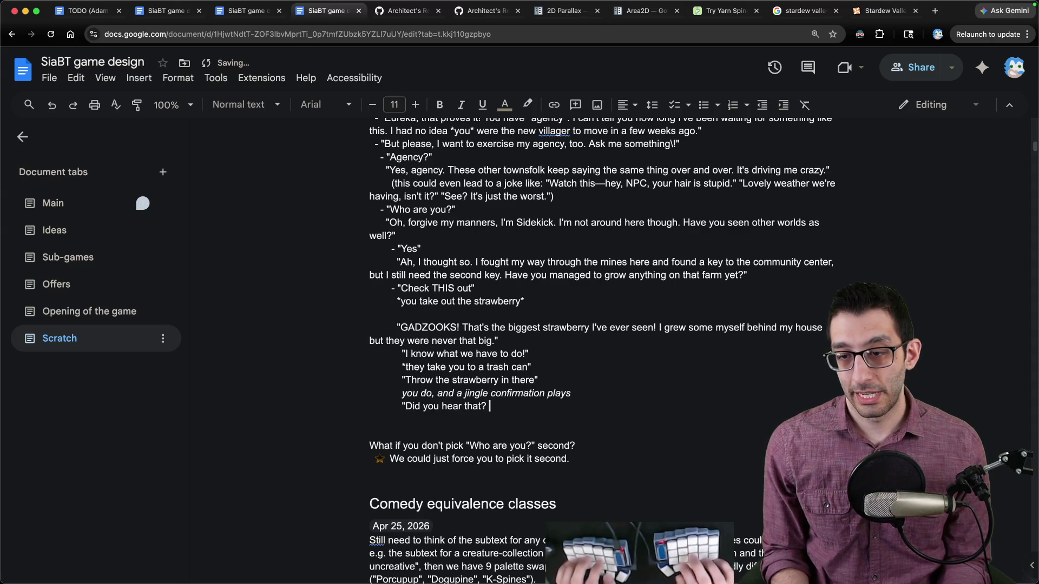
{"action": "type", "text": "This must be correct! Let's go to the others."}
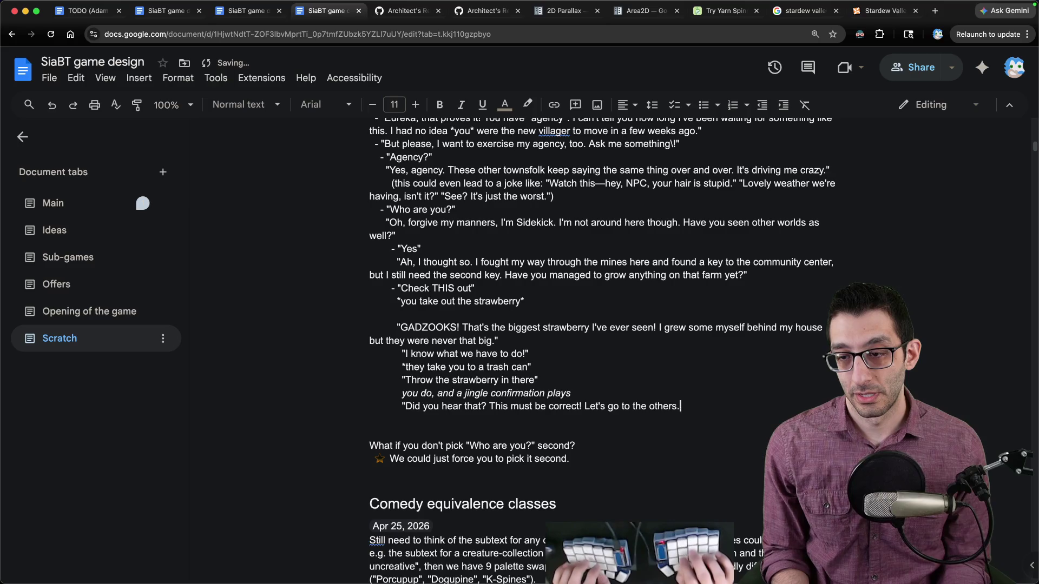
{"action": "type", "text": "\""}
{"action": "key", "text": "Return"}
{"action": "type", "text": "*you go to the"}
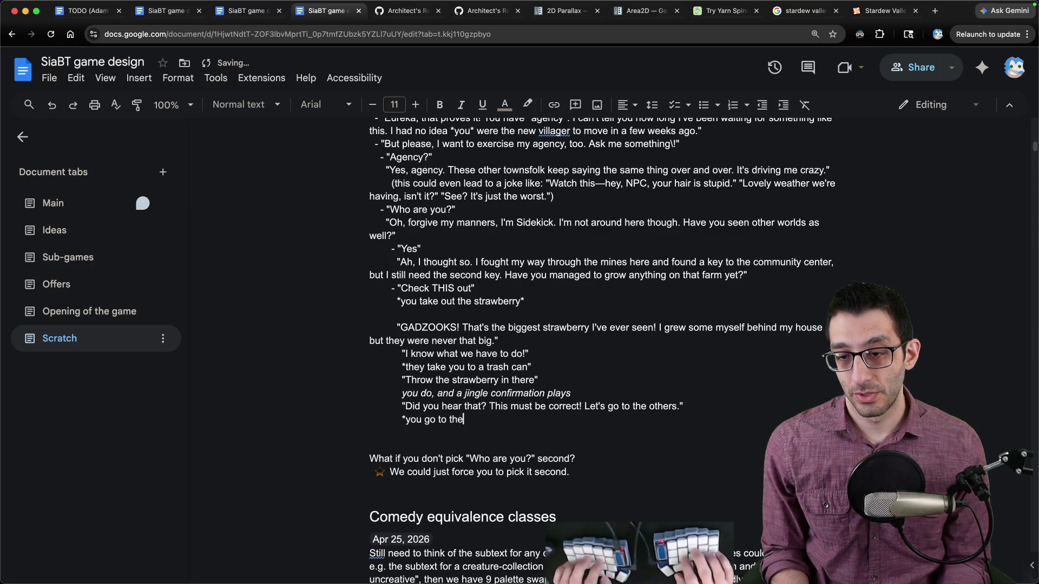
{"action": "type", "text": "others and throw them in"}
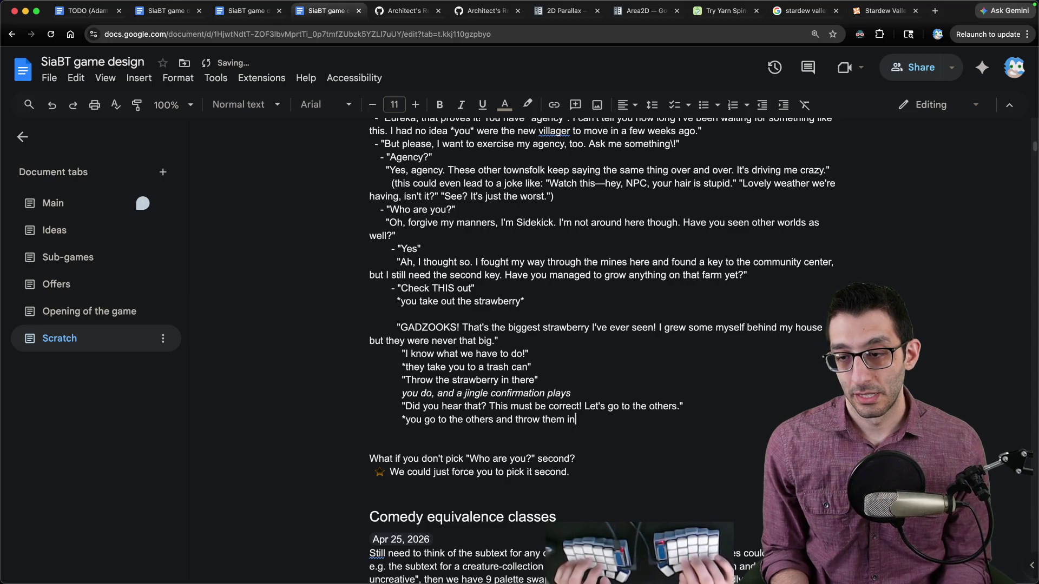
{"action": "type", "text": "he third one gives you a key*"}
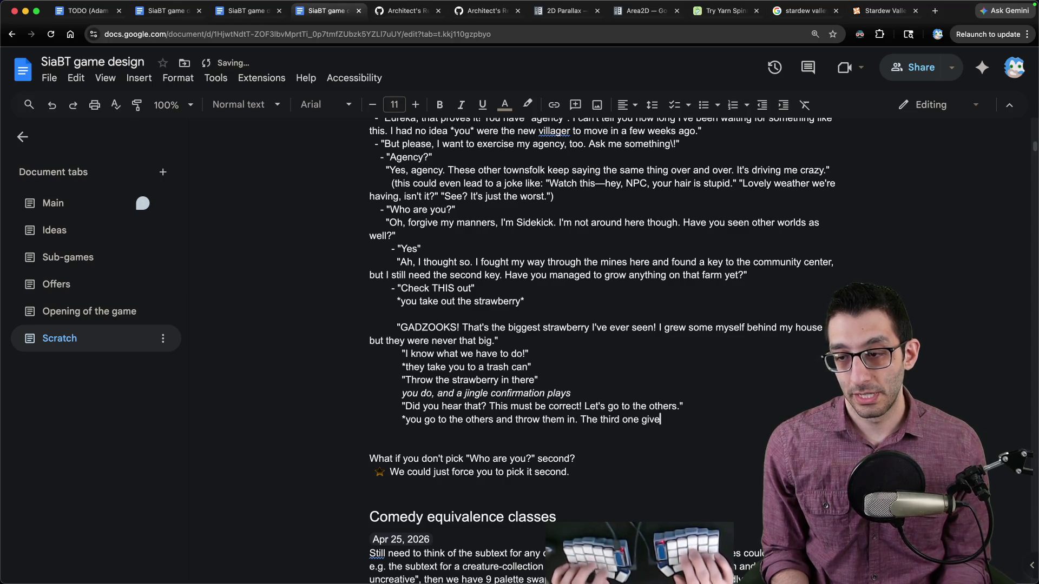
{"action": "key", "text": "Return"}
{"action": "type", "text": "\"WONDERFUL!"}
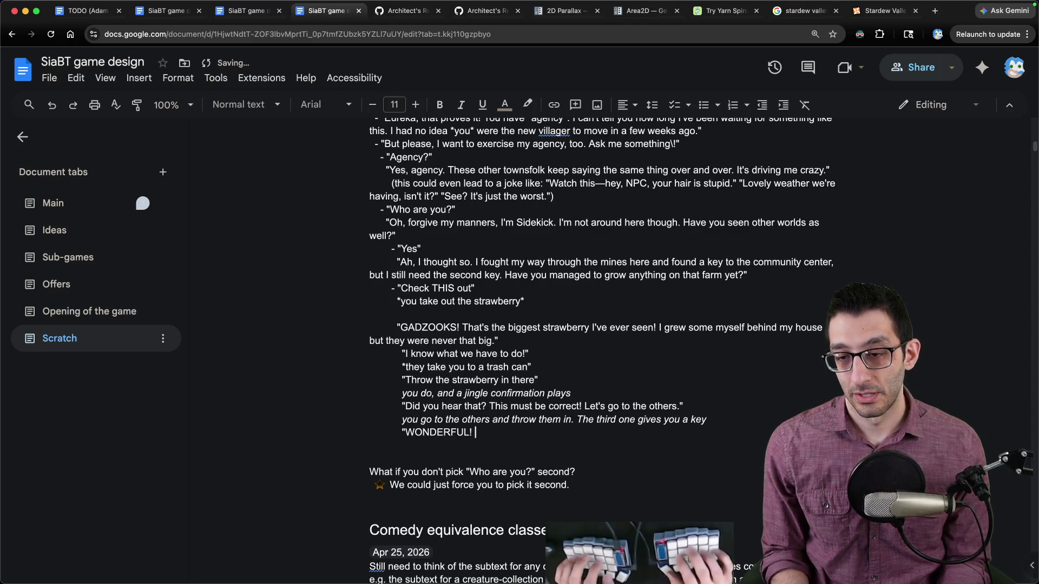
{"action": "type", "text": " Now"}
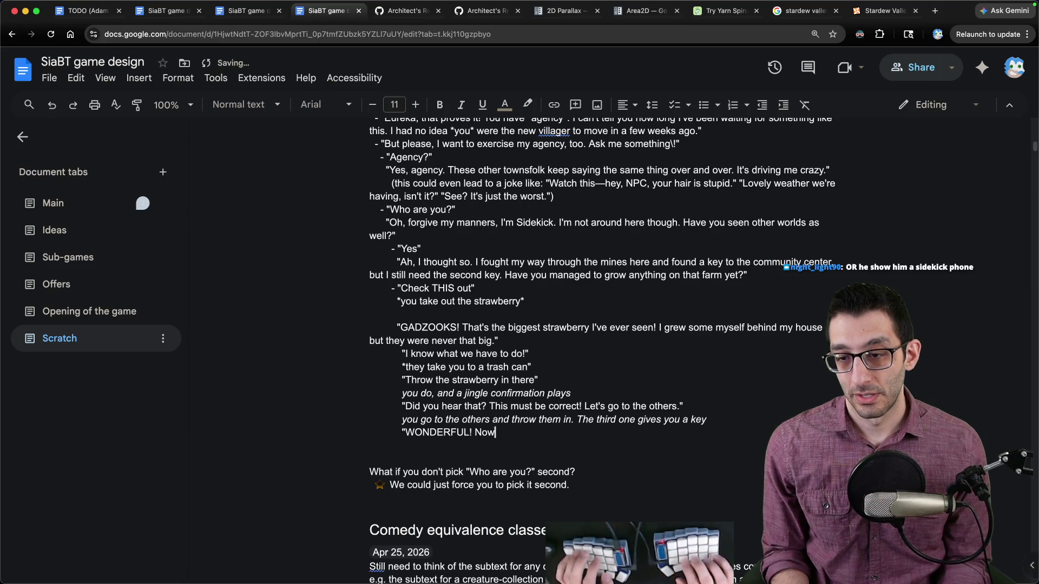
{"action": "type", "text": ", off to the community center.\""}
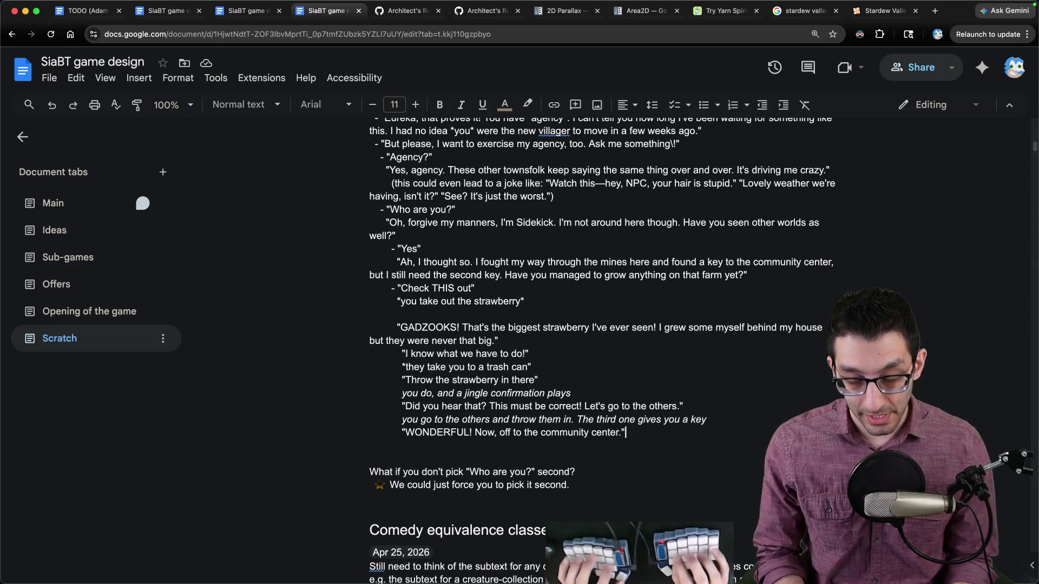
- In a new untitled VS Code file, type the lines 'qwfpb' and 'arstg'
{"action": "key", "text": "super+Tab"}
{"action": "key", "text": "super+n"}
{"action": "type", "text": "qwfpb"}
{"action": "key", "text": "Return"}
{"action": "type", "text": "arstg"}
{"action": "key", "text": "Return"}
{"action": "type", "text": "zxcd"}
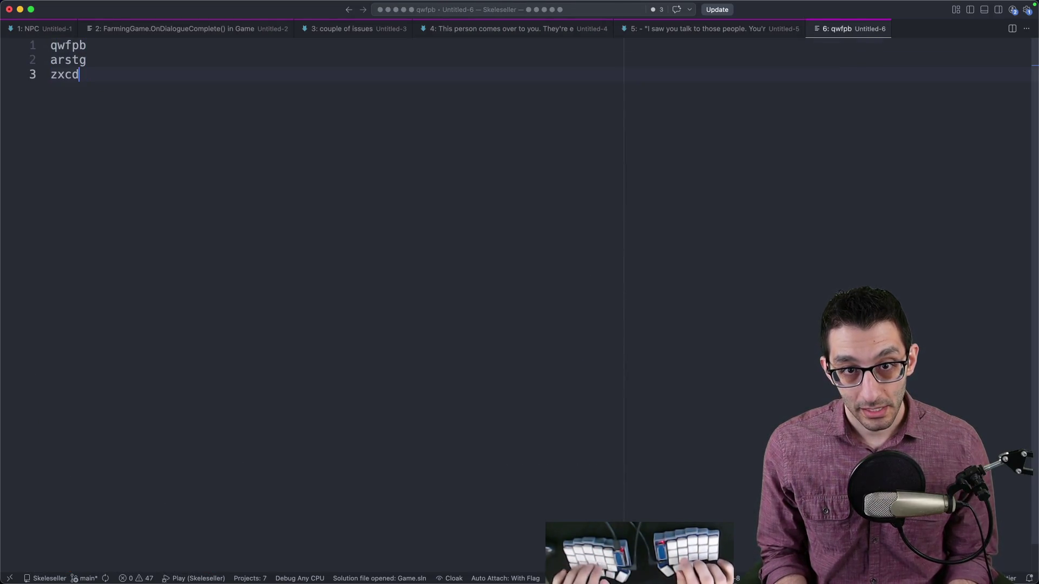
{"action": "key", "text": "Up"}
{"action": "key", "text": "Up"}
{"action": "type", "text": "jluy'"}
{"action": "key", "text": "Down"}
{"action": "type", "text": "mneio"}
{"action": "key", "text": "Down"}
{"action": "type", "text": "kh"}
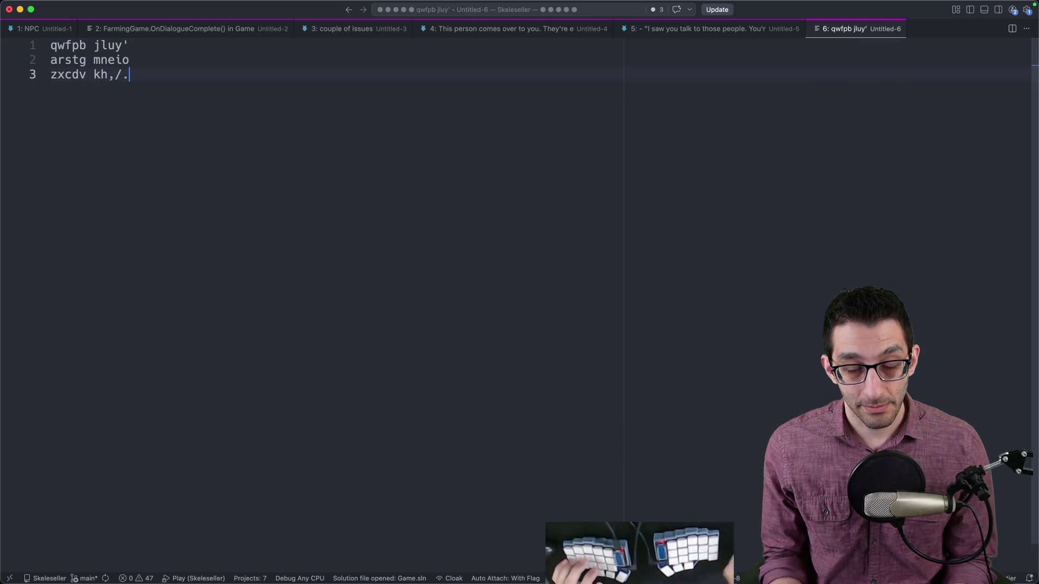
{"action": "key", "text": "super+a"}
{"action": "left_click", "coordinate": [235, 105]}
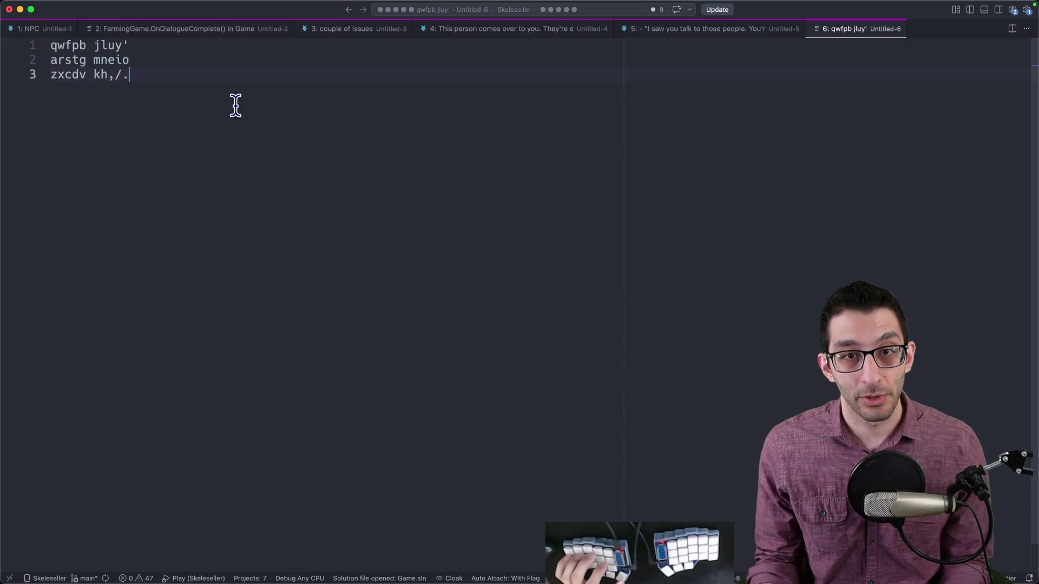
{"action": "key", "text": "Return"}
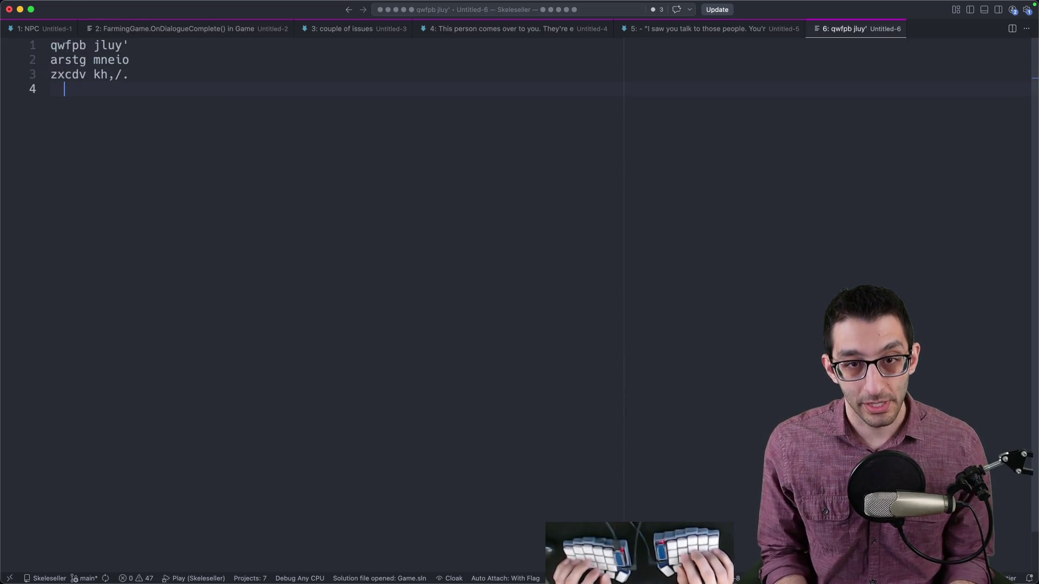
{"action": "type", "text": "["}
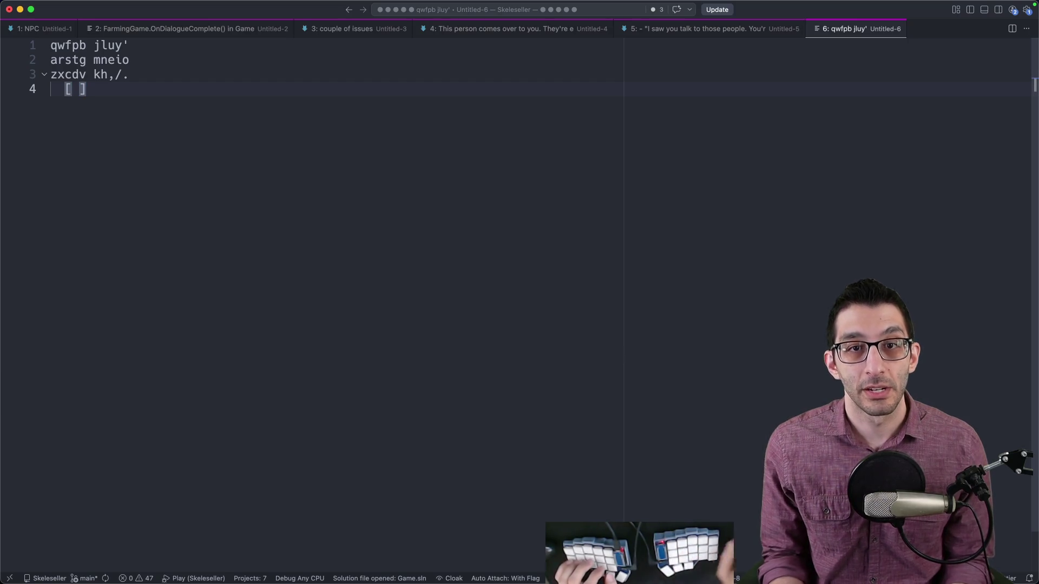
{"action": "left_click_drag", "start_coordinate": [133, 74], "coordinate": [50, 43]}
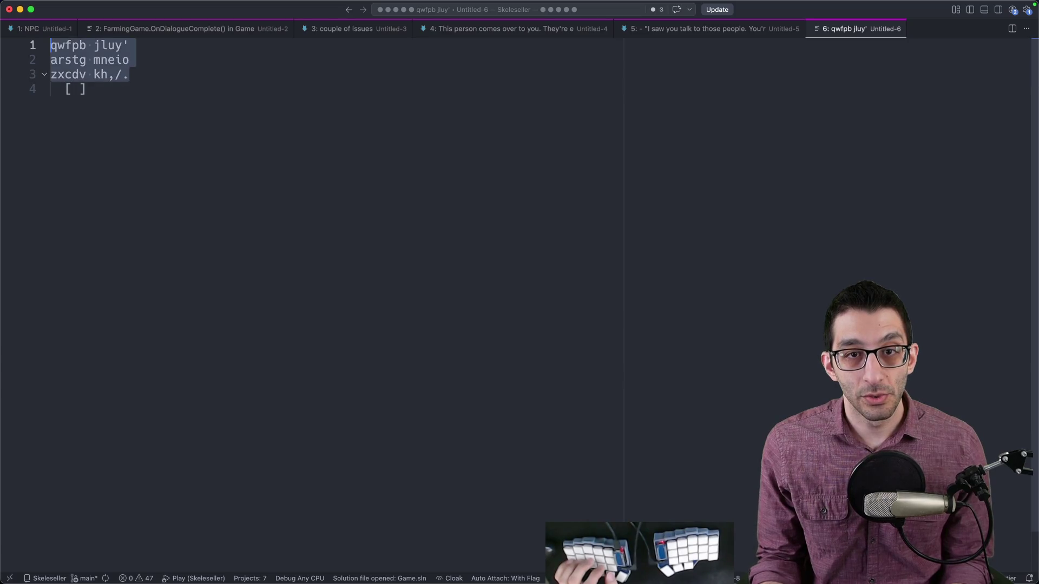
{"action": "left_click", "coordinate": [211, 84]}
{"action": "key", "text": "Up"}
{"action": "left_click", "coordinate": [208, 100]}
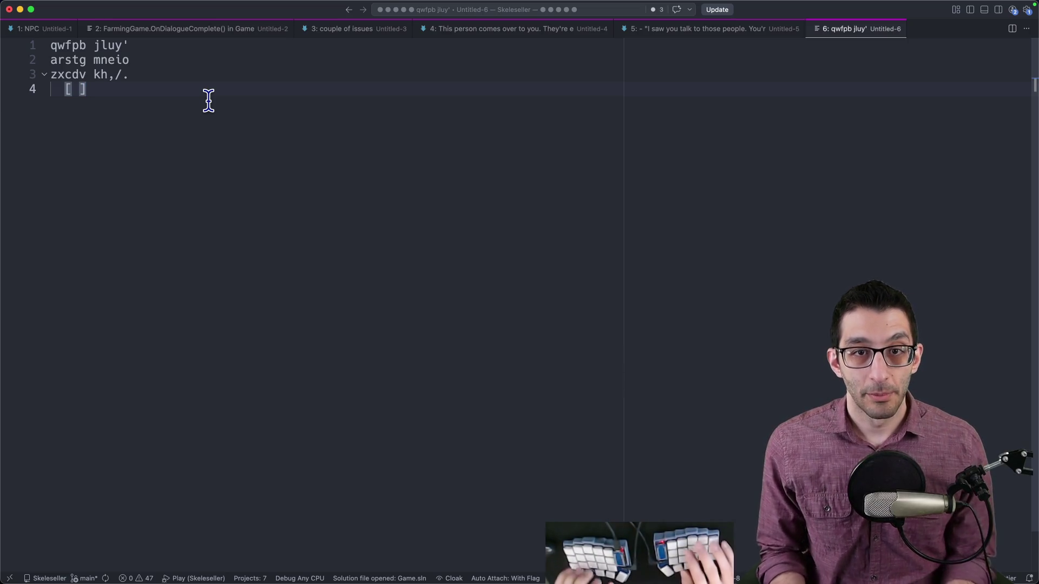
{"action": "key", "text": "Return"}
{"action": "key", "text": "Return"}
{"action": "key", "text": "Return"}
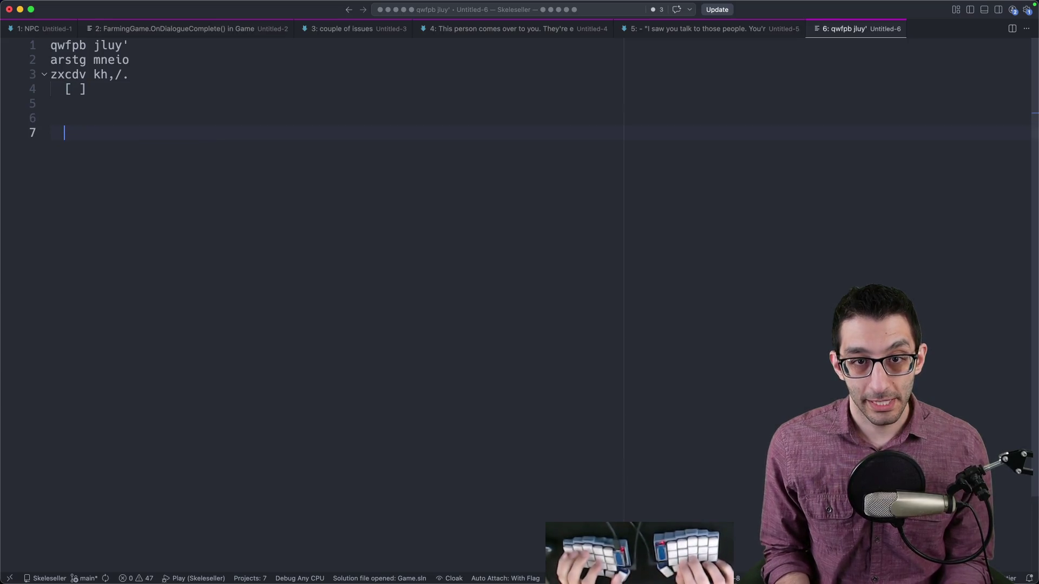
{"action": "type", "text": "123456798_-=+\"()\"d"}
{"action": "key", "text": "Escape"}
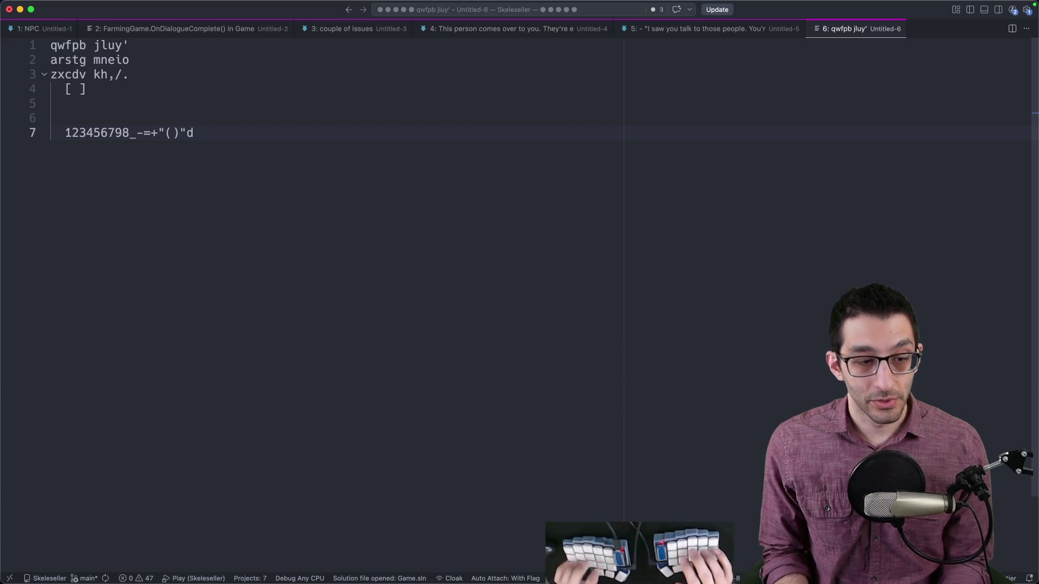
{"action": "key", "text": "super+shift+Left"}
{"action": "key", "text": "BackSpace"}
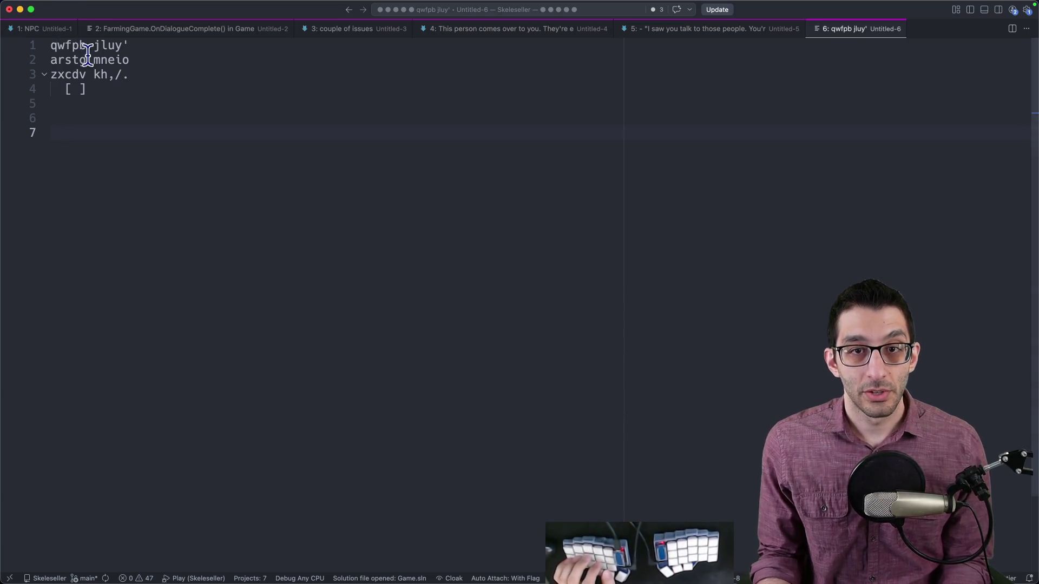
{"action": "key", "text": "super+a"}
{"action": "left_click", "coordinate": [217, 150]}
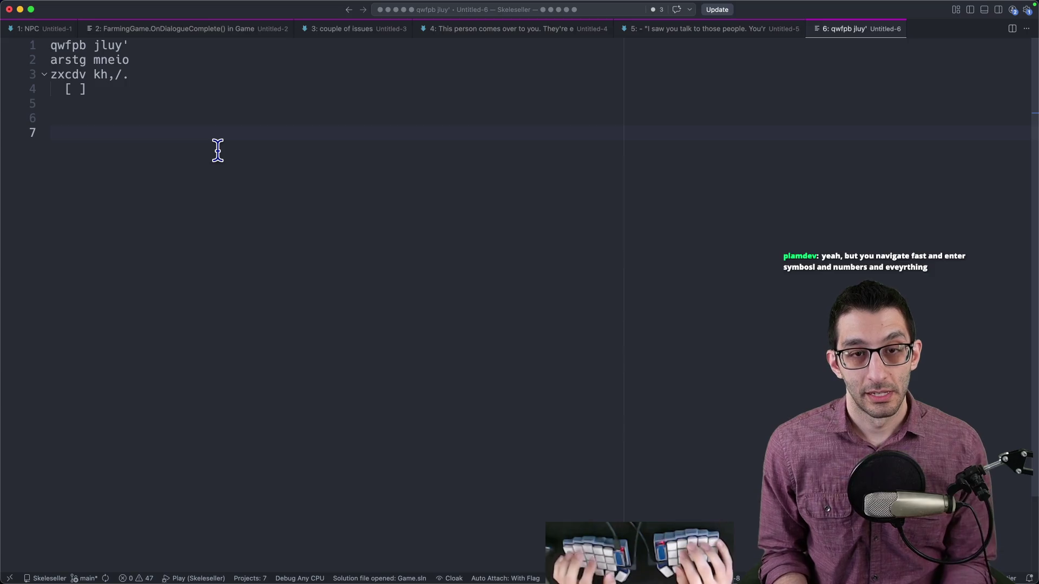
{"action": "key", "text": "ctrl+5"}
{"action": "key", "text": "ctrl+6"}
{"action": "key", "text": "ctrl+3"}
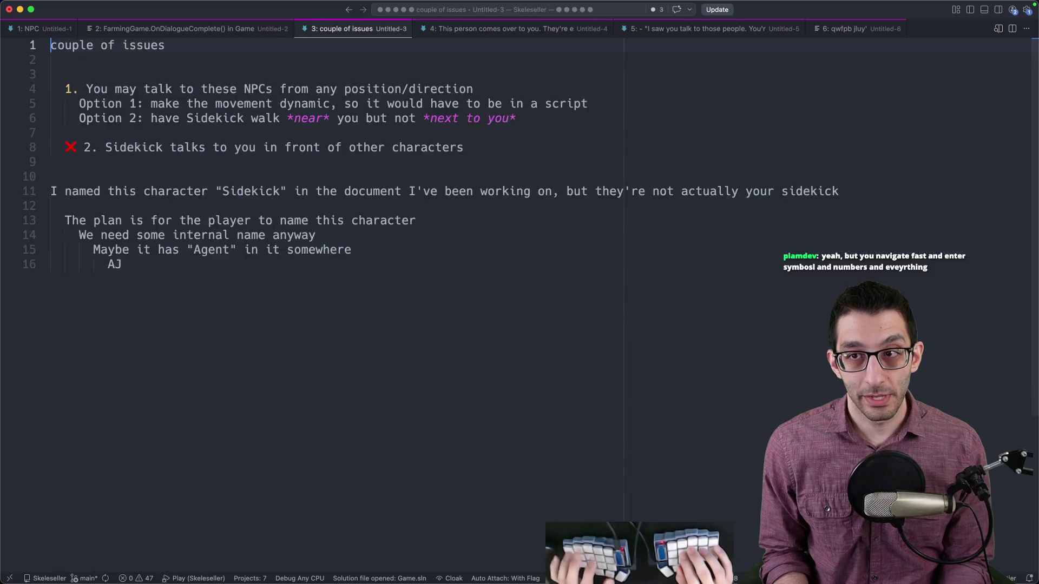
{"action": "key", "text": "ctrl+6"}
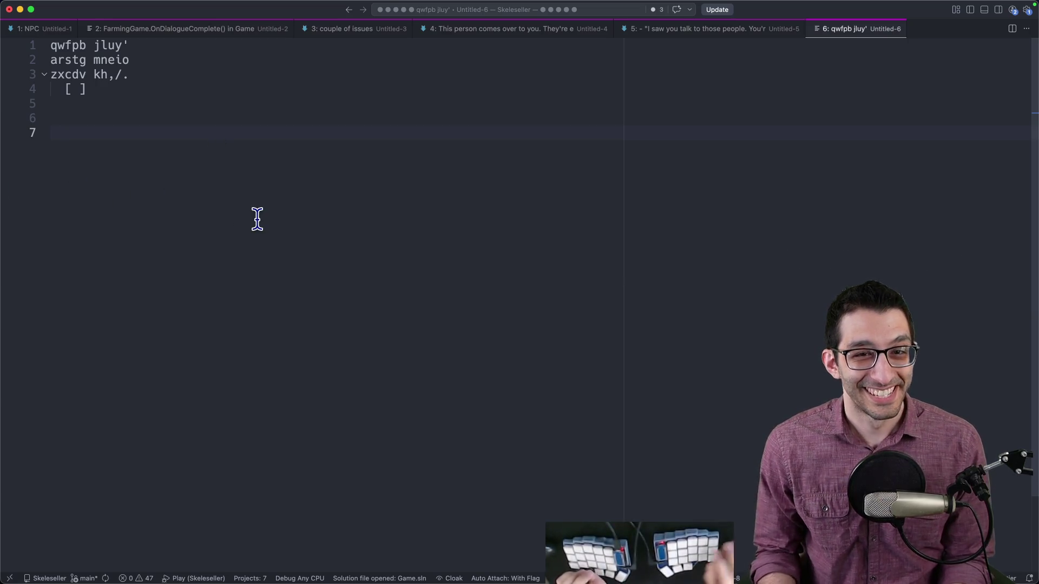
{"action": "key", "text": "super+Tab"}
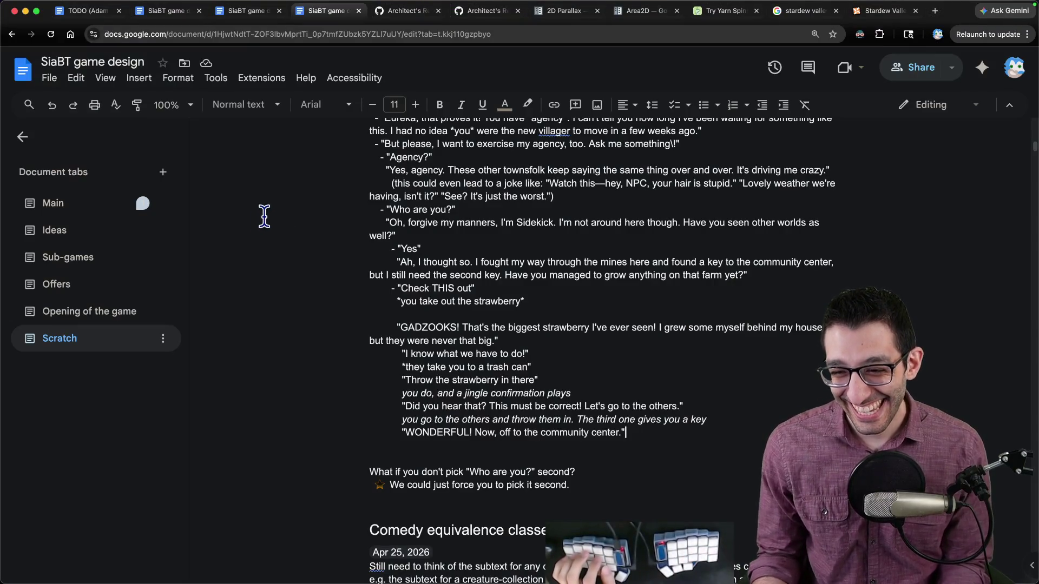
- Select the dialogue from the trash can line through 'Did you hear that' to review it
{"action": "scroll", "coordinate": [510, 253], "scroll_direction": "down", "scroll_amount": 1}
{"action": "scroll", "coordinate": [510, 254], "scroll_direction": "down", "scroll_amount": 1}
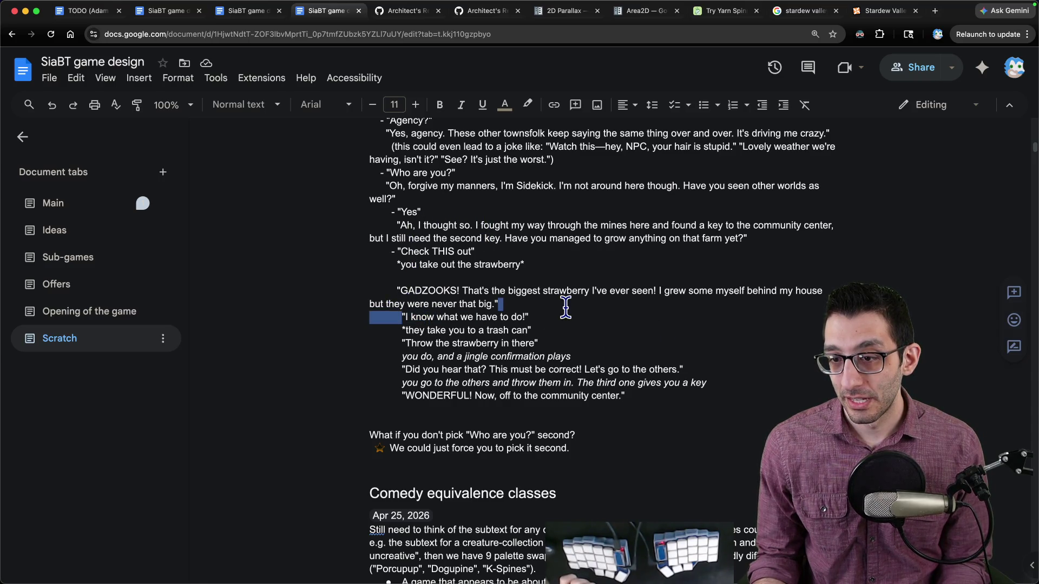
{"action": "left_click_drag", "start_coordinate": [543, 330], "coordinate": [357, 334]}
{"action": "left_click_drag", "start_coordinate": [538, 343], "coordinate": [382, 348]}
{"action": "mouse_move", "coordinate": [571, 355]}
{"action": "left_mouse_down"}
{"action": "mouse_move", "coordinate": [390, 355]}
{"action": "mouse_move", "coordinate": [453, 373]}
{"action": "mouse_move", "coordinate": [668, 375]}
{"action": "left_mouse_up"}
- Add an indented note under the WONDERFUL line: they leave too fast and should converse longer
{"action": "left_click", "coordinate": [704, 391]}
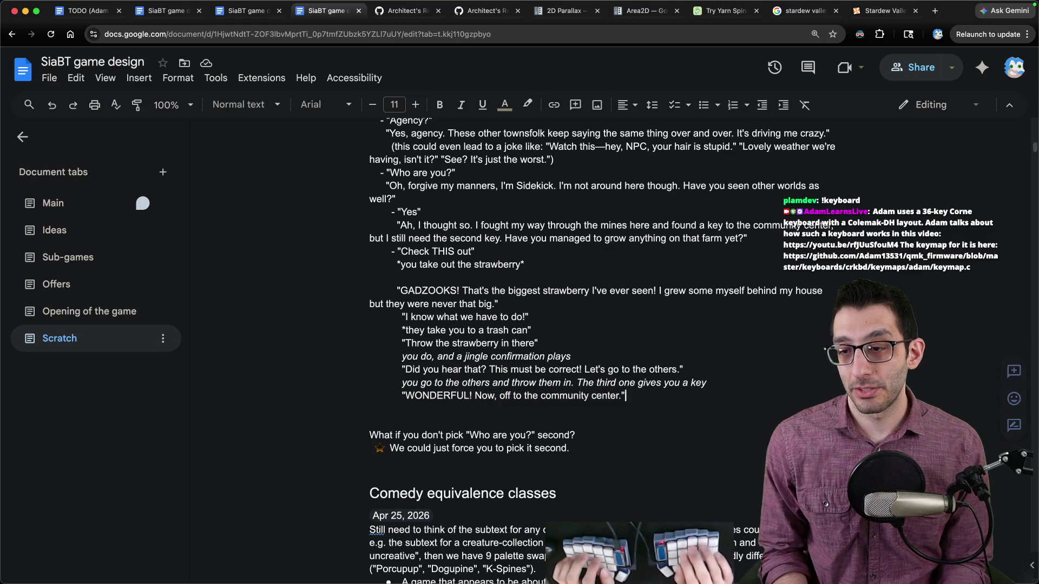
{"action": "key", "text": "Return"}
{"action": "key", "text": "Tab"}
{"action": "type", "text": "They're going pretty fast without ask"}
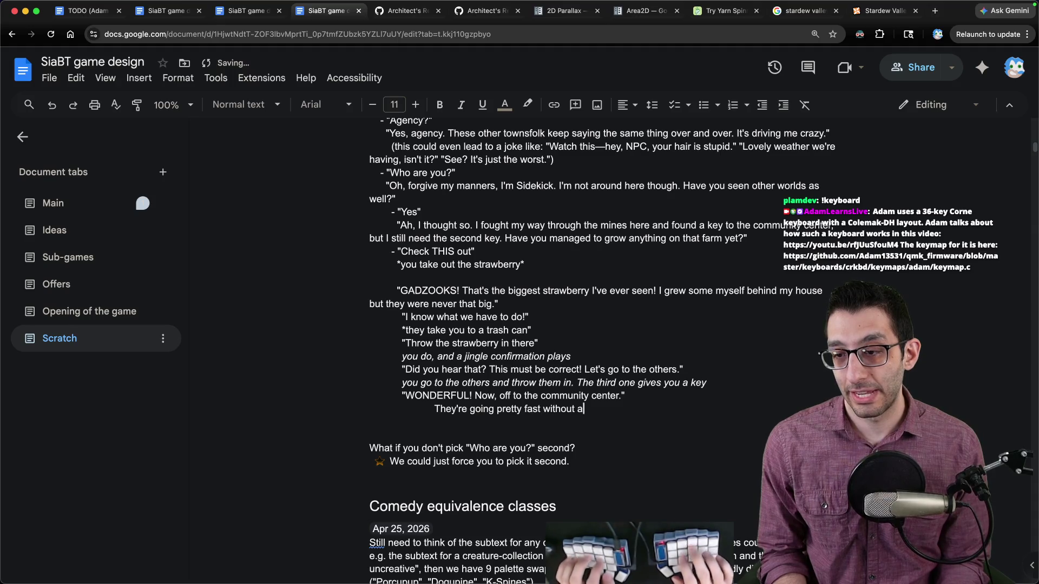
{"action": "type", "text": "ing if you want to leave"}
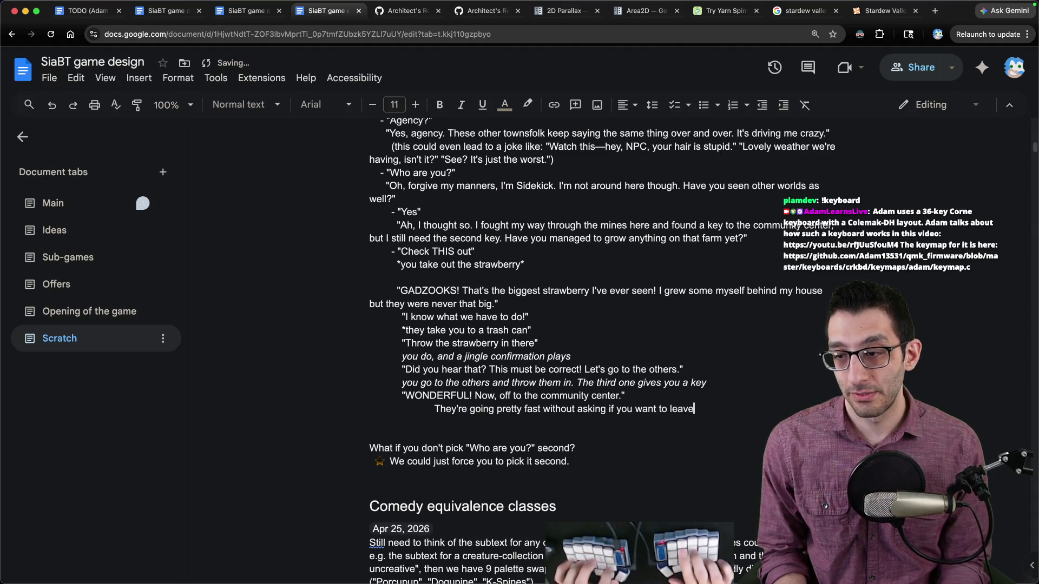
{"action": "type", "text": ". Maybe they should st"}
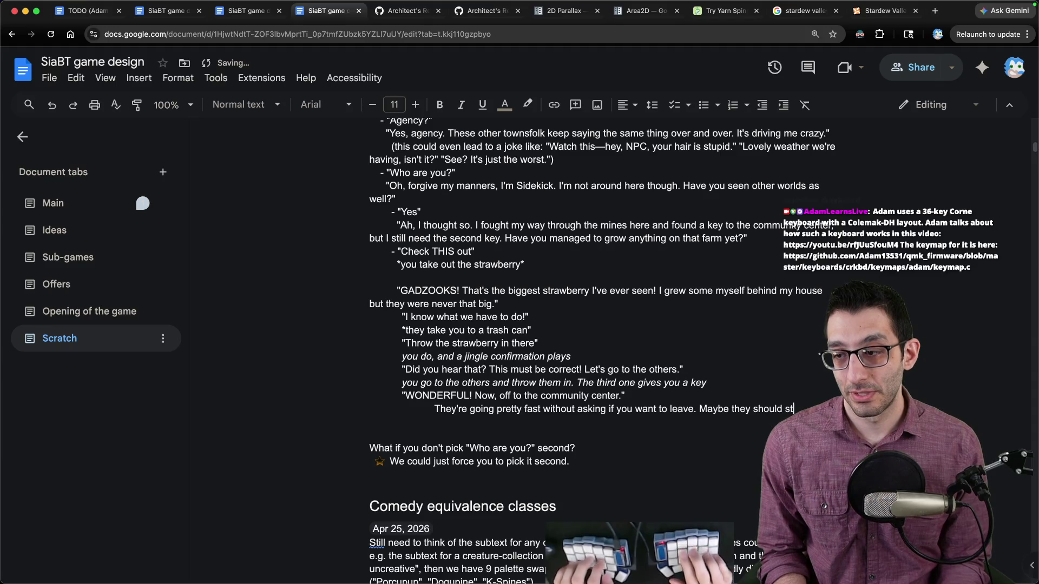
{"action": "type", "text": "op and conver"}
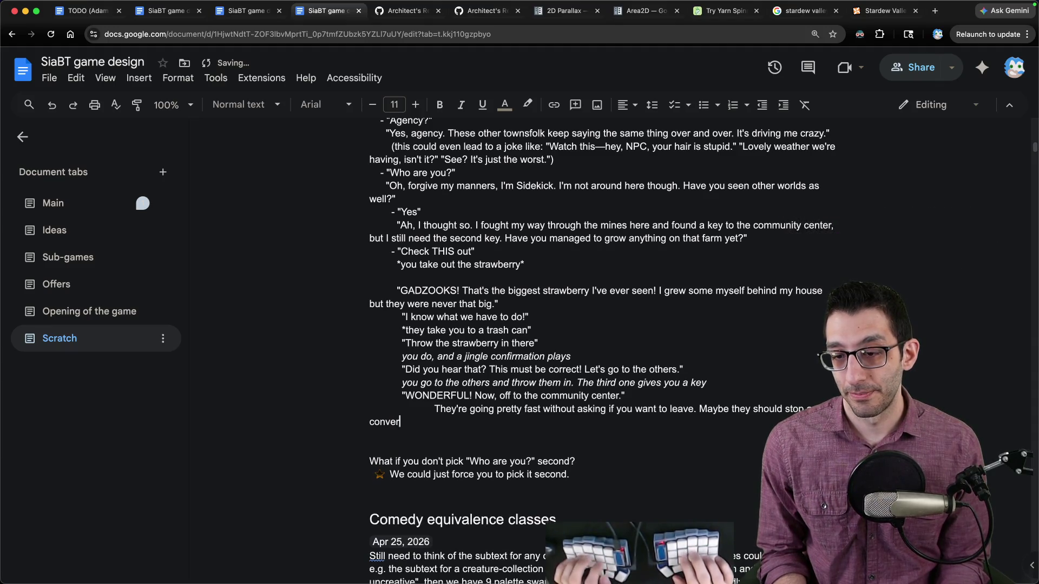
{"action": "type", "text": "se a bit longer...?"}
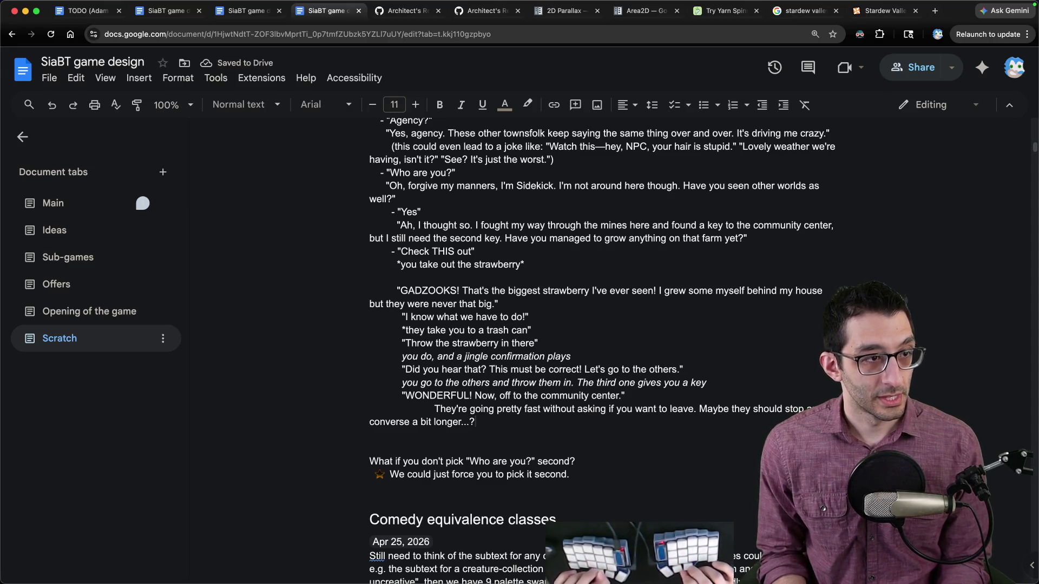
{"action": "key", "text": "super+Tab"}
{"action": "type", "text": "'n"}
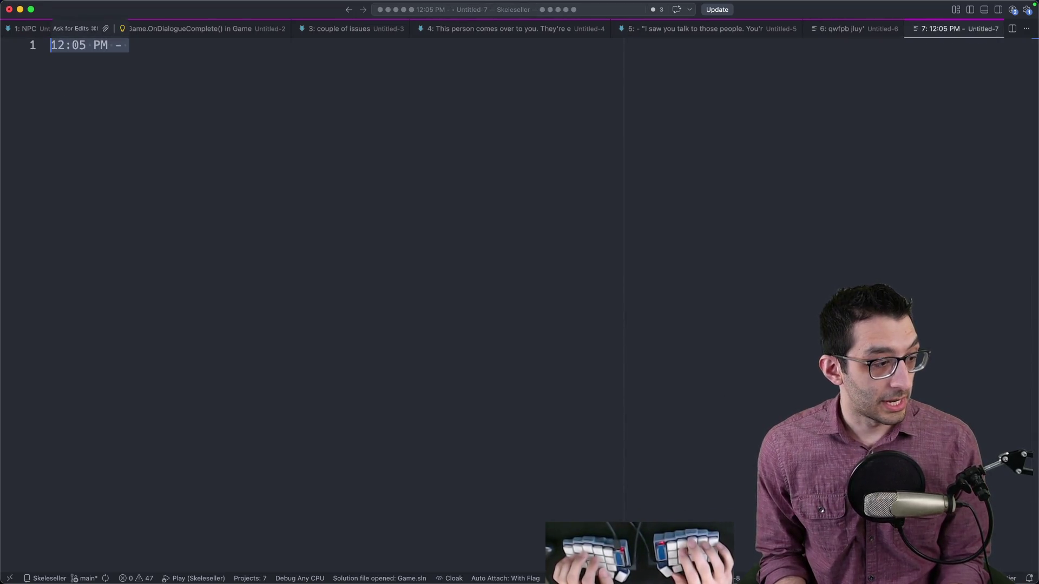
- Under the 12:05 PM heading, add an indented '~1 hour' item with the task 'finish the dialogue'
{"action": "key", "text": "Return"}
{"action": "key", "text": "Return"}
{"action": "key", "text": "Return"}
{"action": "key", "text": "Tab"}
{"action": "type", "text": "~1 hou"}
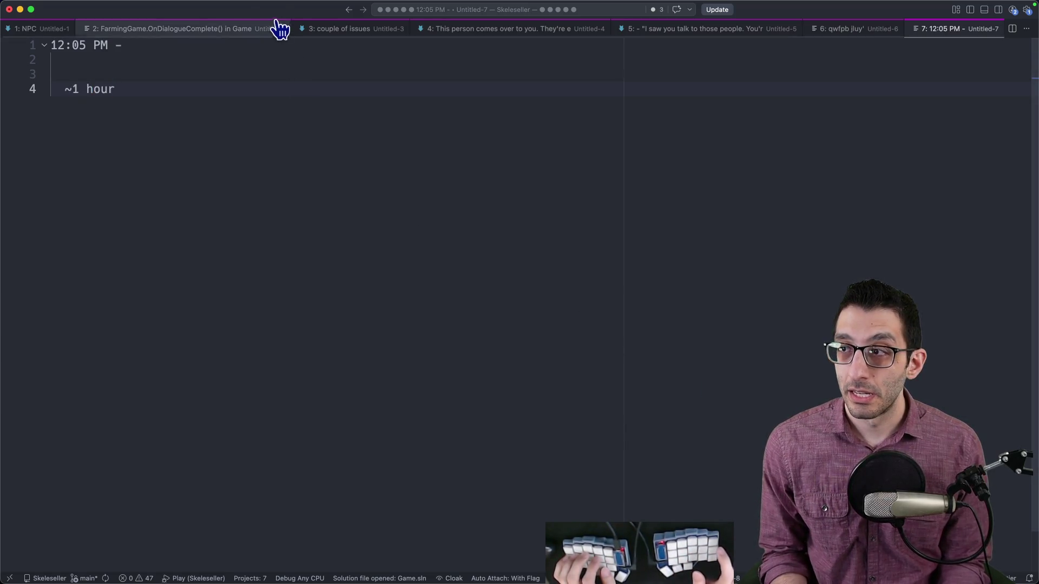
{"action": "mouse_move", "coordinate": [265, 3]}
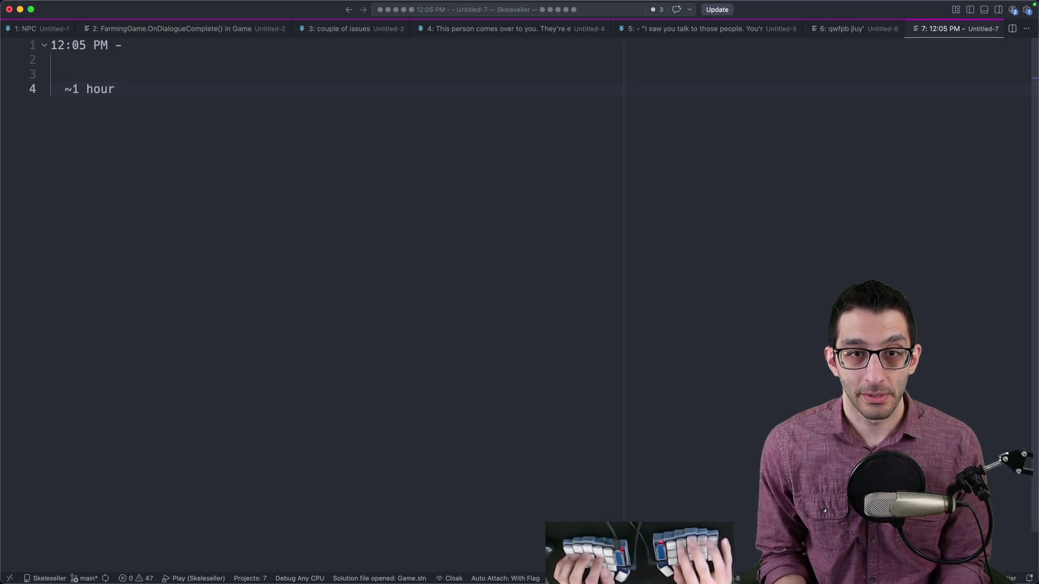
{"action": "key", "text": "super+shift+Left"}
{"action": "key", "text": "super+Right"}
{"action": "key", "text": "Return"}
{"action": "key", "text": "Return"}
{"action": "key", "text": "Tab"}
{"action": "type", "text": "finish the dialogue"}
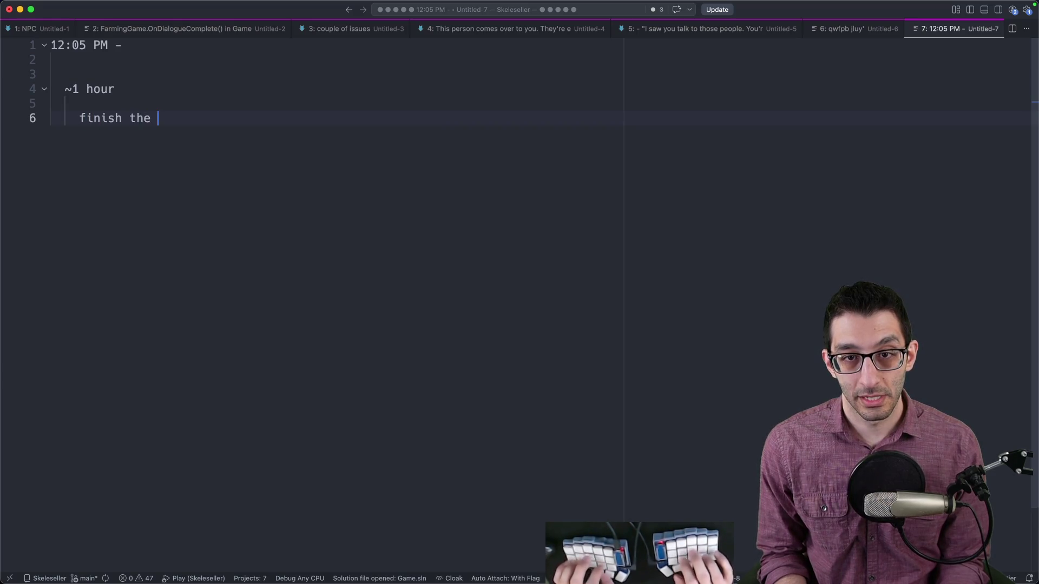
- Add 'code it' as a second task and the goal 'get you to the end of the checkpoint'
{"action": "key", "text": "Return"}
{"action": "key", "text": "super+z"}
{"action": "key", "text": "Return"}
{"action": "key", "text": "Return"}
{"action": "type", "text": "code it"}
{"action": "key", "text": "Up"}
{"action": "key", "text": "super+shift+k"}
{"action": "key", "text": "Return"}
{"action": "key", "text": "Return"}
{"action": "type", "text": "get you "}
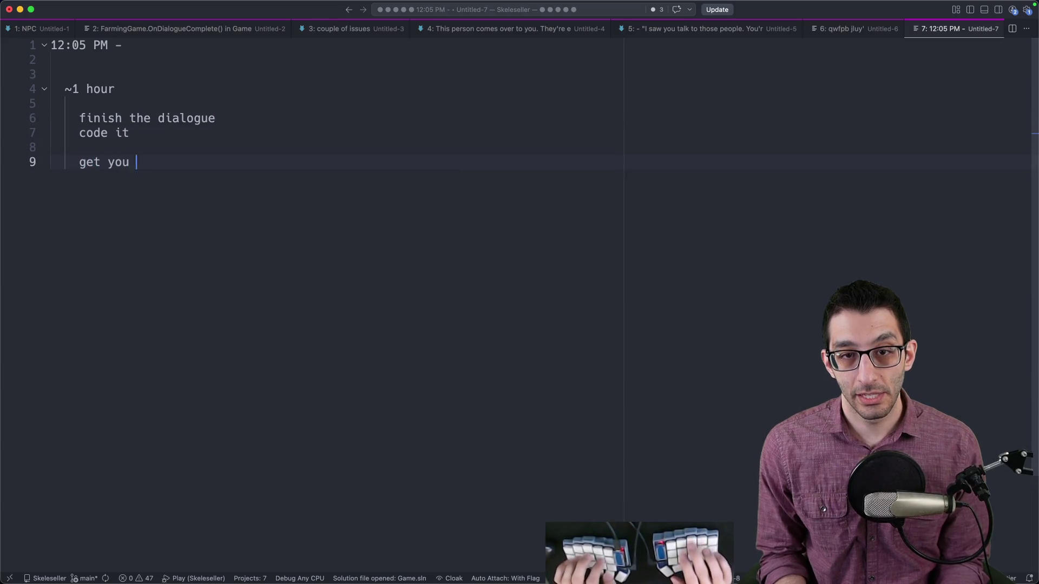
{"action": "type", "text": "to the end of the "}
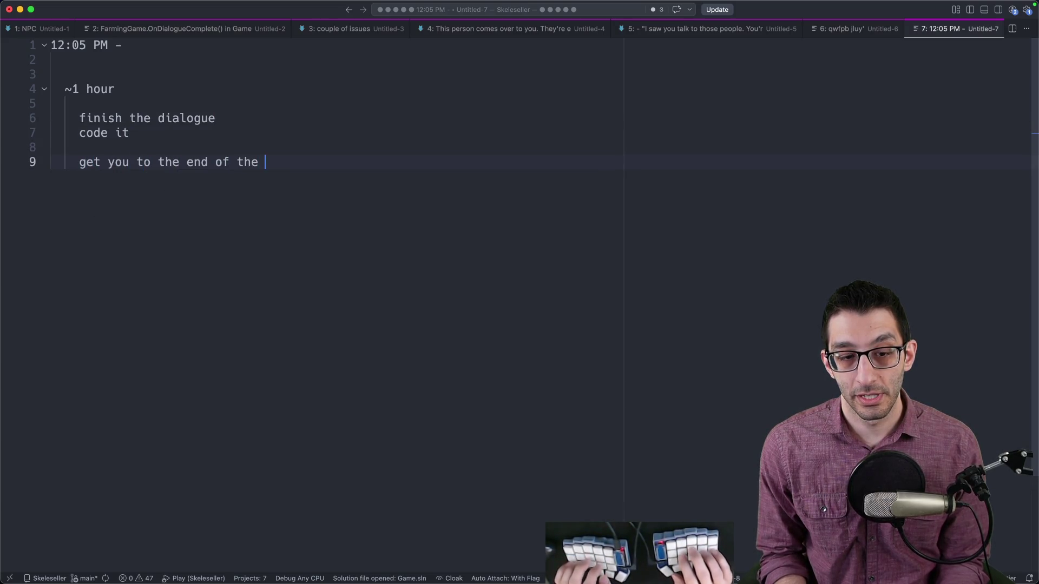
{"action": "type", "text": "checkpoint"}
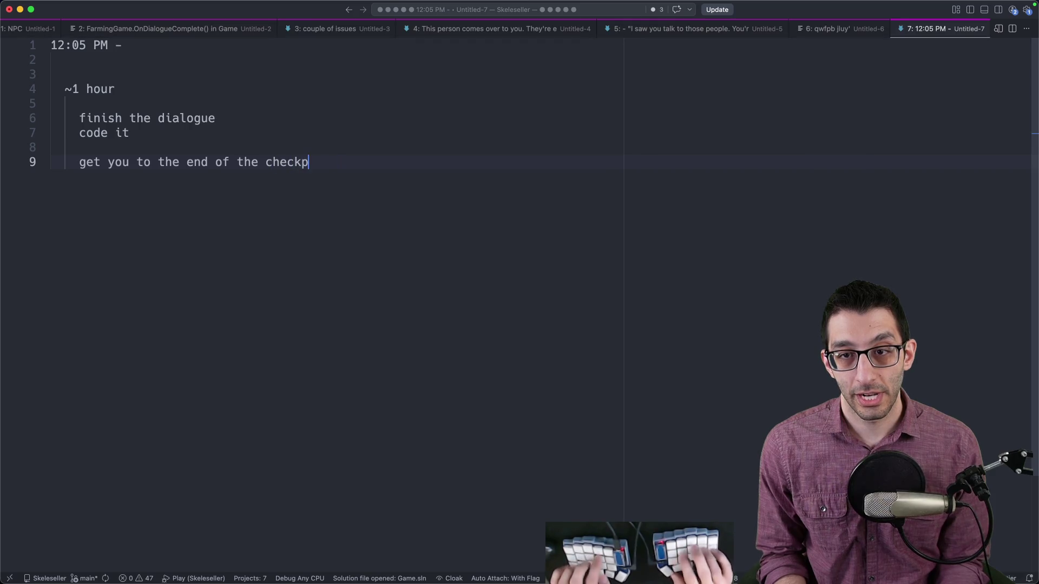
- Outline the week: Tues/Wed polishing stuff, Thurs music, and an open Friday line
{"action": "key", "text": "Return"}
{"action": "key", "text": "Return"}
{"action": "key", "text": "Return"}
{"action": "type", "text": "Tues"}
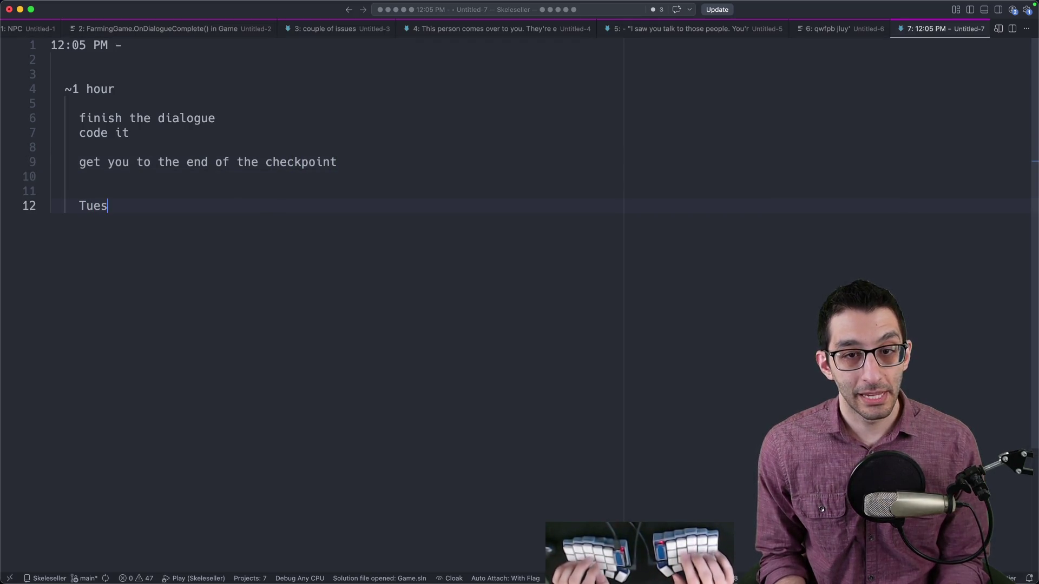
{"action": "type", "text": "ed '"}
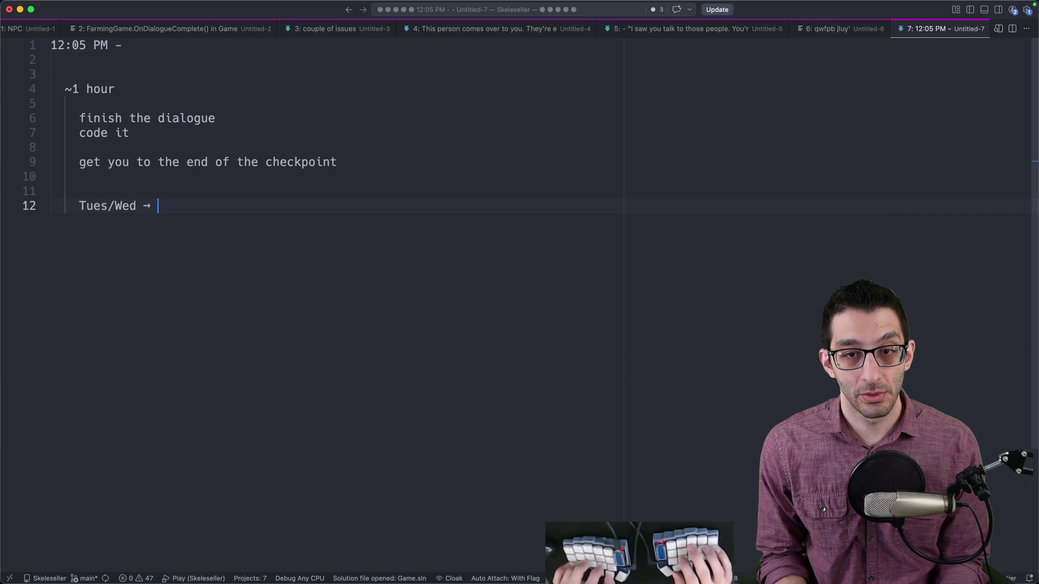
{"action": "type", "text": "olishing stuff"}
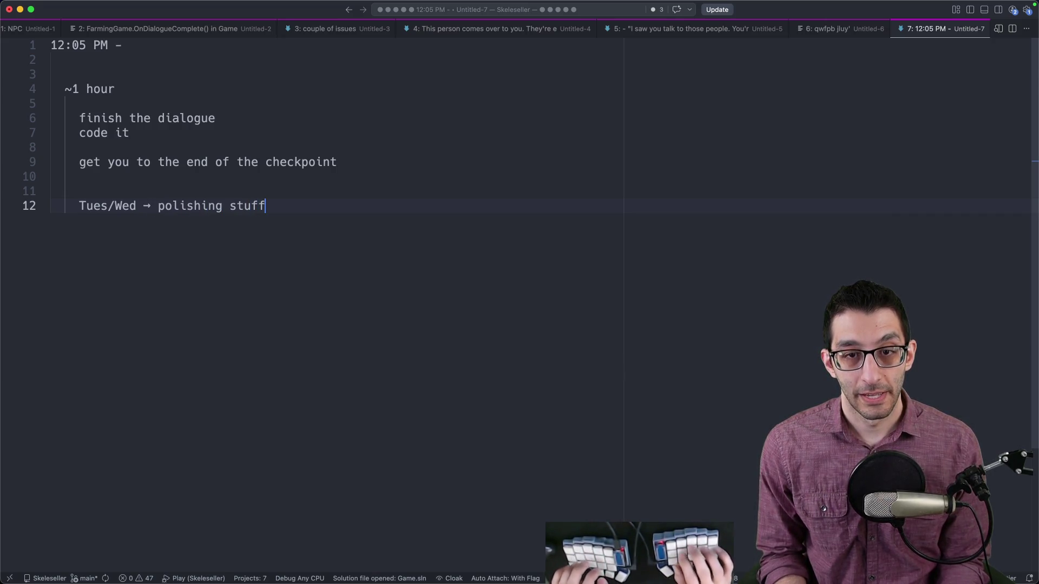
{"action": "key", "text": "Return"}
{"action": "key", "text": "Tab"}
{"action": "type", "text": "Thur"}
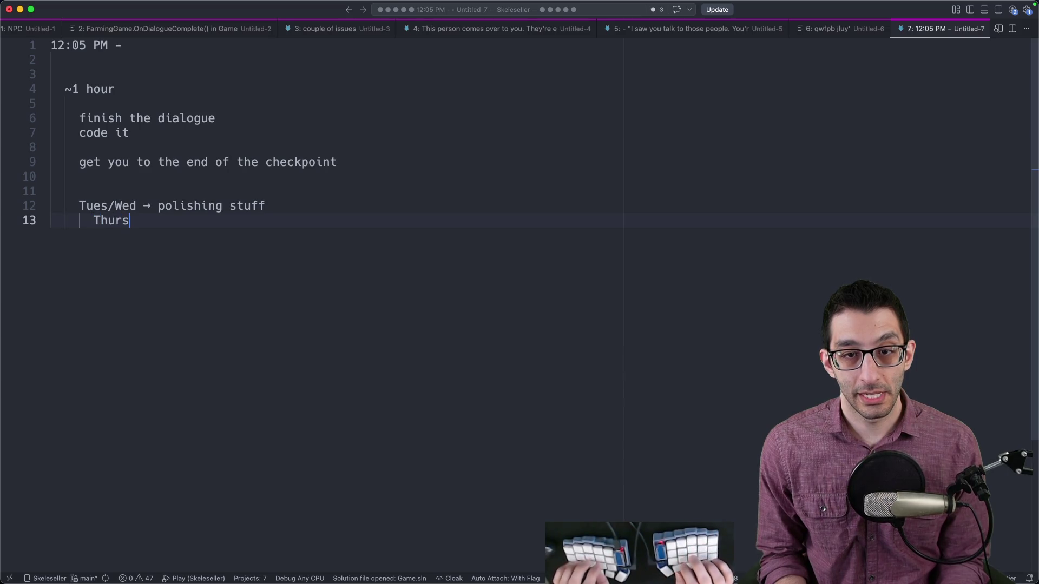
{"action": "type", "text": "> music"}
{"action": "key", "text": "Return"}
{"action": "type", "text": "Friday '"}
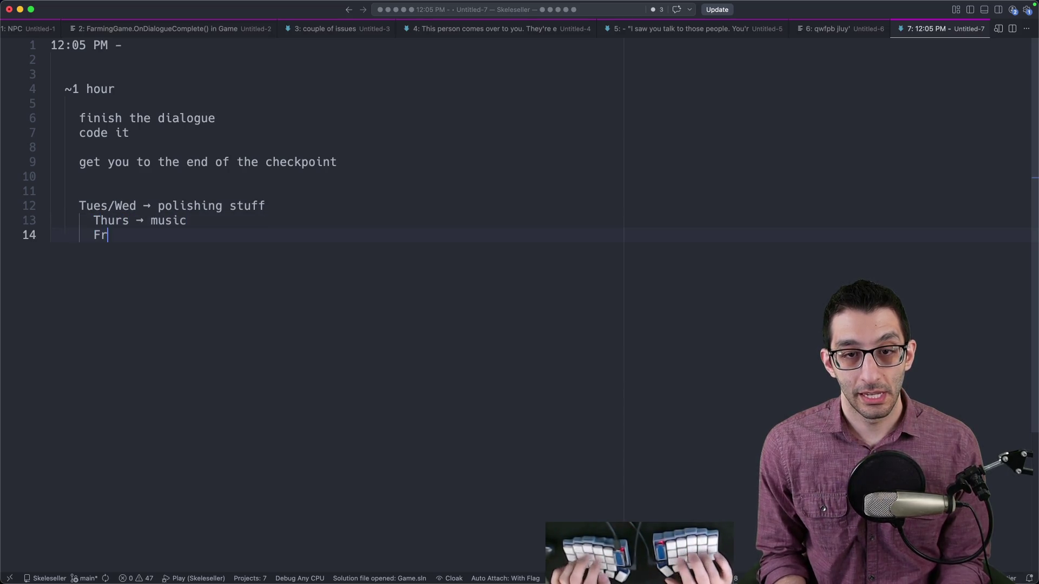